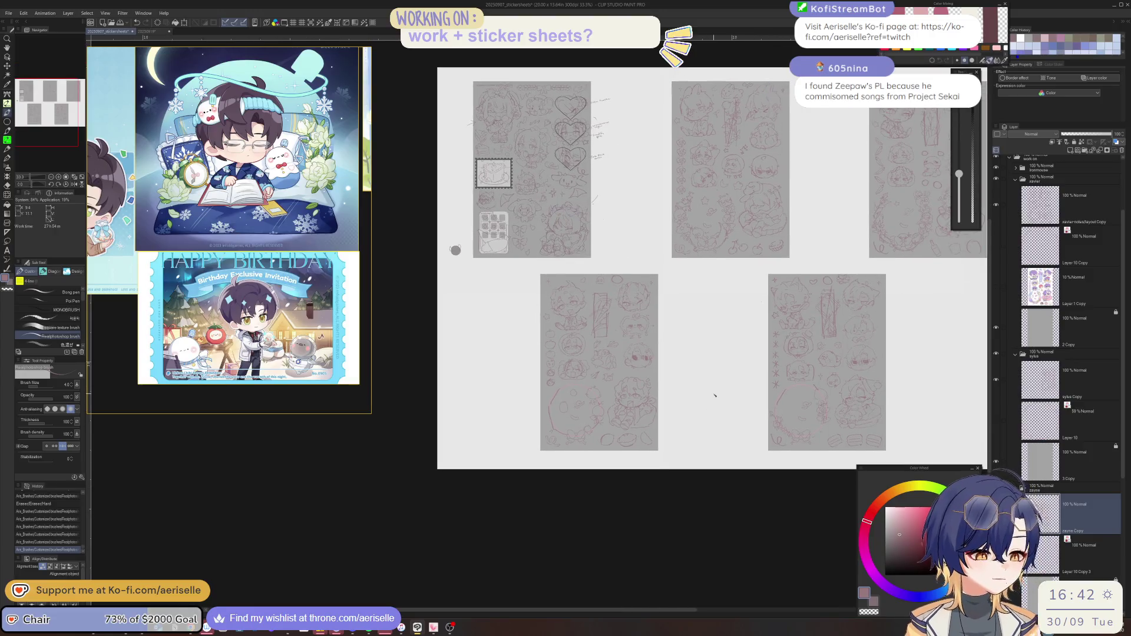
# Zoom the canvas from 33% to about 200% on one sticker page, briefly selecting the Eraser
pyautogui.scroll(1, 746, 373)
pyautogui.scroll(3, 746, 374)
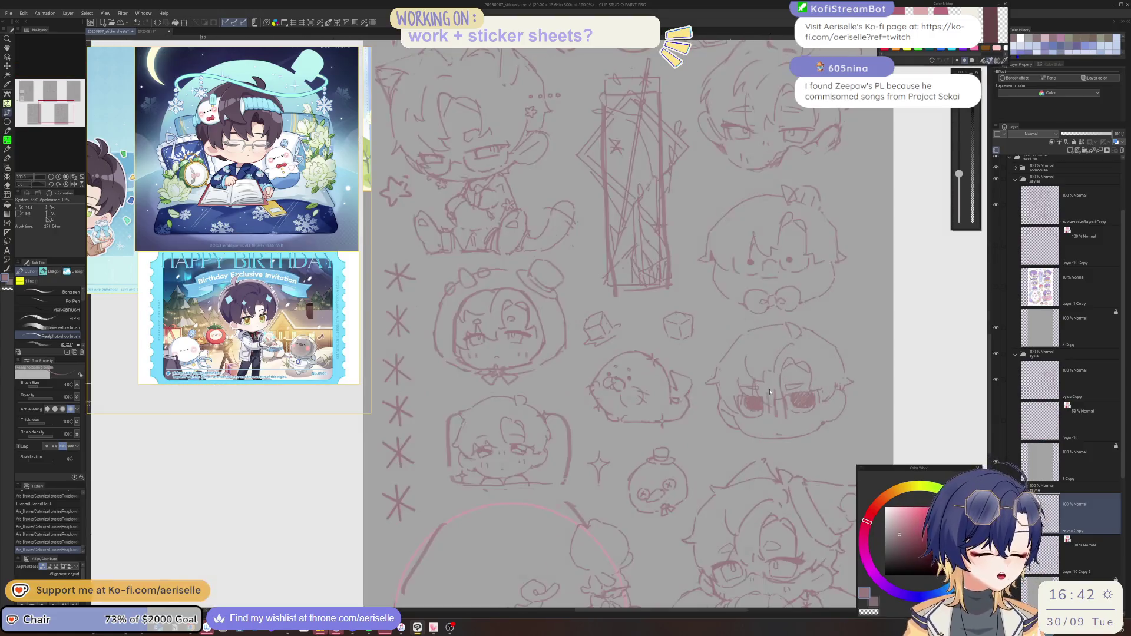
pyautogui.scroll(1, 718, 406)
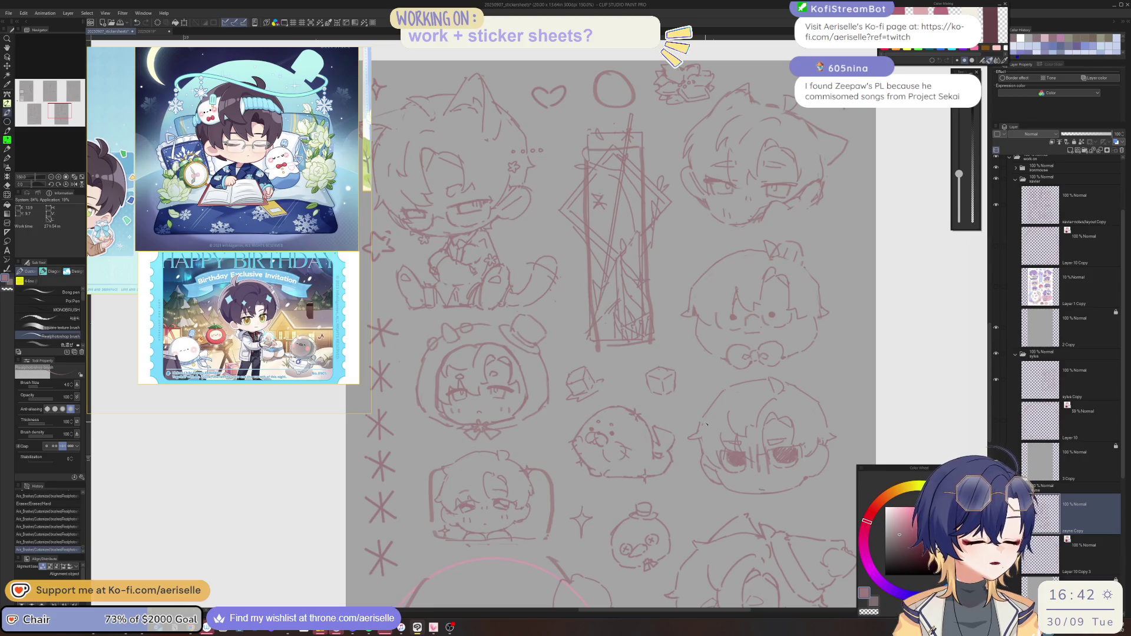
pyautogui.scroll(-3, 575, 447)
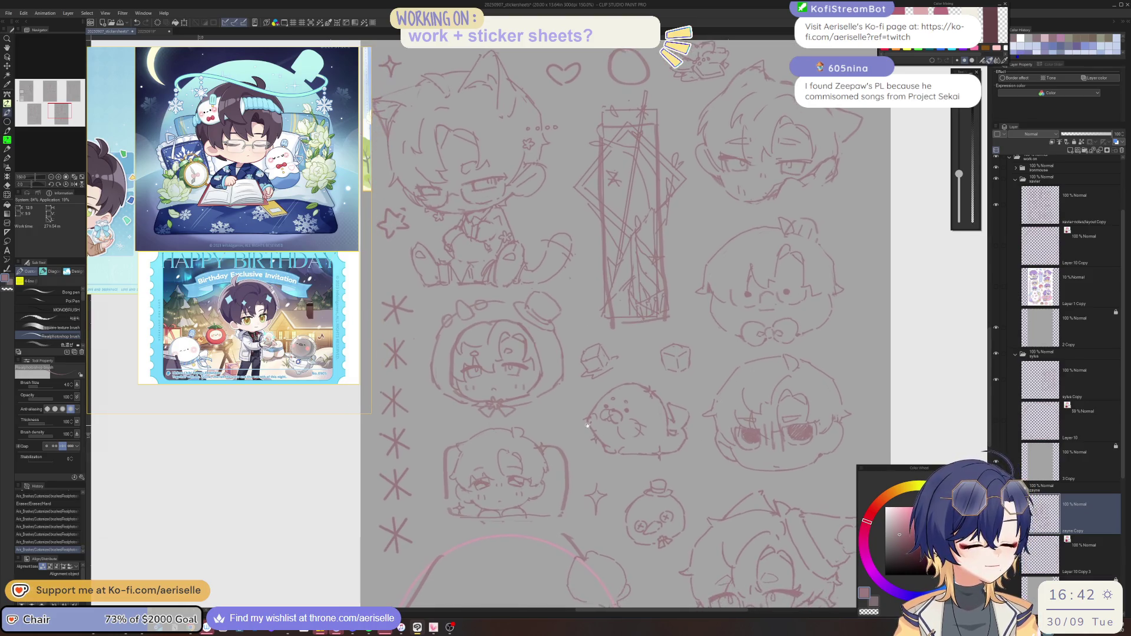
pyautogui.scroll(2, 692, 375)
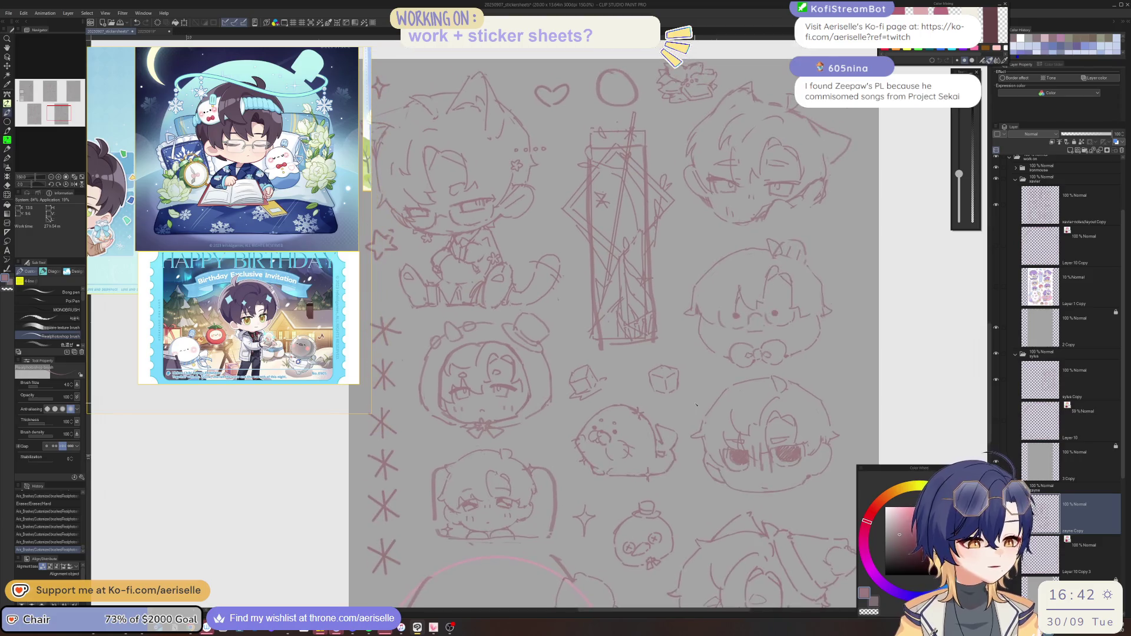
pyautogui.press('e')
pyautogui.scroll(1, 609, 356)
# Sketch a teardrop outline and a small rose spiral above the seal, erasing the cube
pyautogui.press('p')
pyautogui.moveTo(582, 364)
pyautogui.mouseDown()
pyautogui.moveTo(572, 388)
pyautogui.moveTo(587, 360)
pyautogui.moveTo(603, 378)
pyautogui.moveTo(594, 400)
pyautogui.moveTo(608, 396)
pyautogui.moveTo(582, 361)
pyautogui.mouseUp()
pyautogui.hotkey('ctrl', 'z')
pyautogui.hotkey('ctrl', 'z')
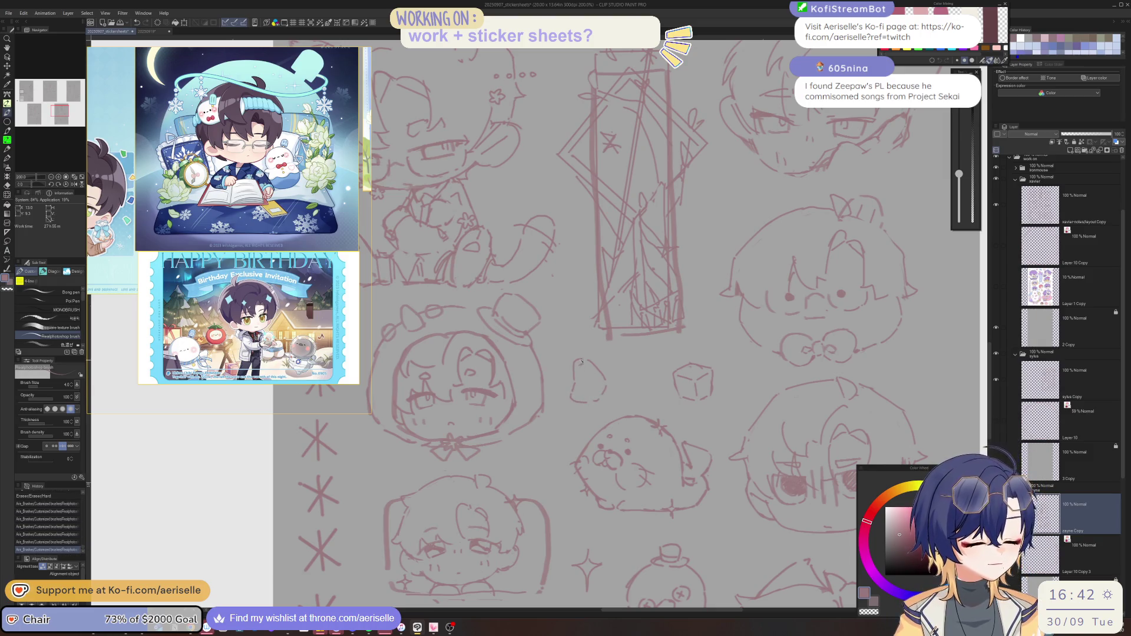
pyautogui.press('e')
pyautogui.moveTo(666, 353)
pyautogui.mouseDown()
pyautogui.moveTo(701, 383)
pyautogui.moveTo(682, 372)
pyautogui.moveTo(693, 358)
pyautogui.moveTo(694, 375)
pyautogui.mouseUp()
pyautogui.press('p')
pyautogui.press('e')
pyautogui.press('p')
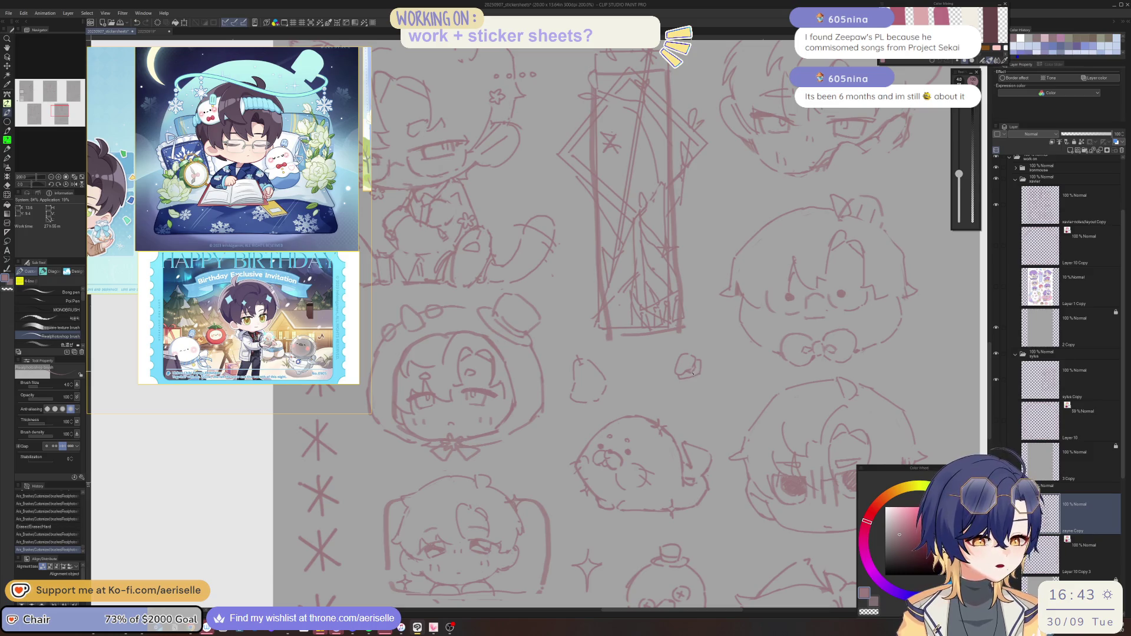
pyautogui.moveTo(697, 377); pyautogui.dragTo(689, 381)
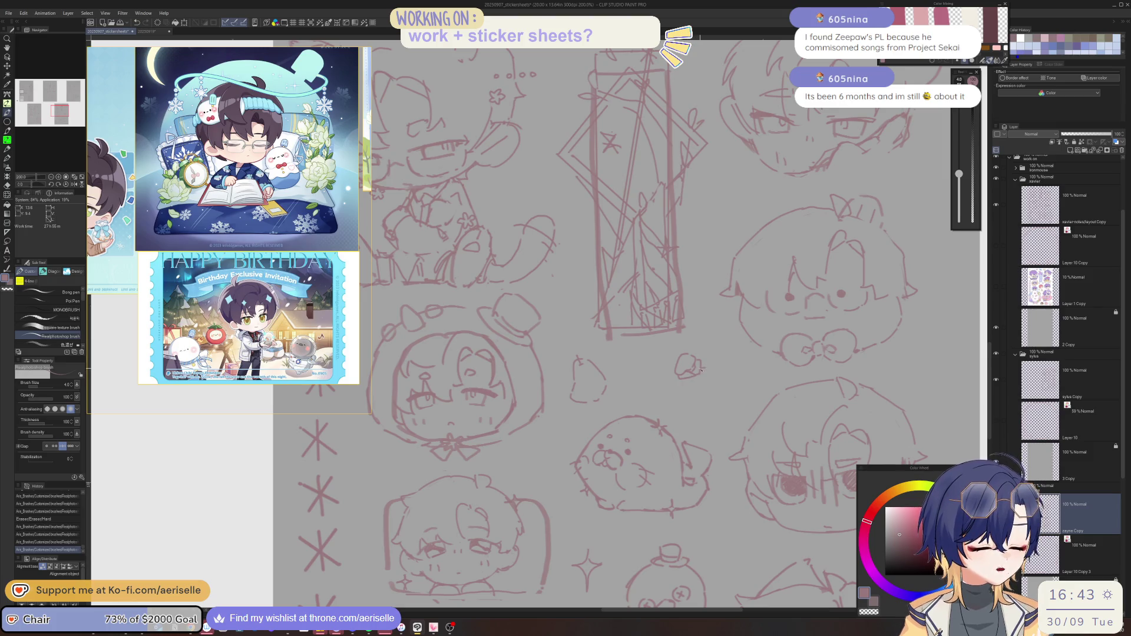
pyautogui.moveTo(694, 380)
pyautogui.mouseDown()
pyautogui.moveTo(692, 348)
pyautogui.moveTo(705, 359)
pyautogui.moveTo(705, 349)
pyautogui.moveTo(677, 341)
pyautogui.moveTo(675, 373)
pyautogui.mouseUp()
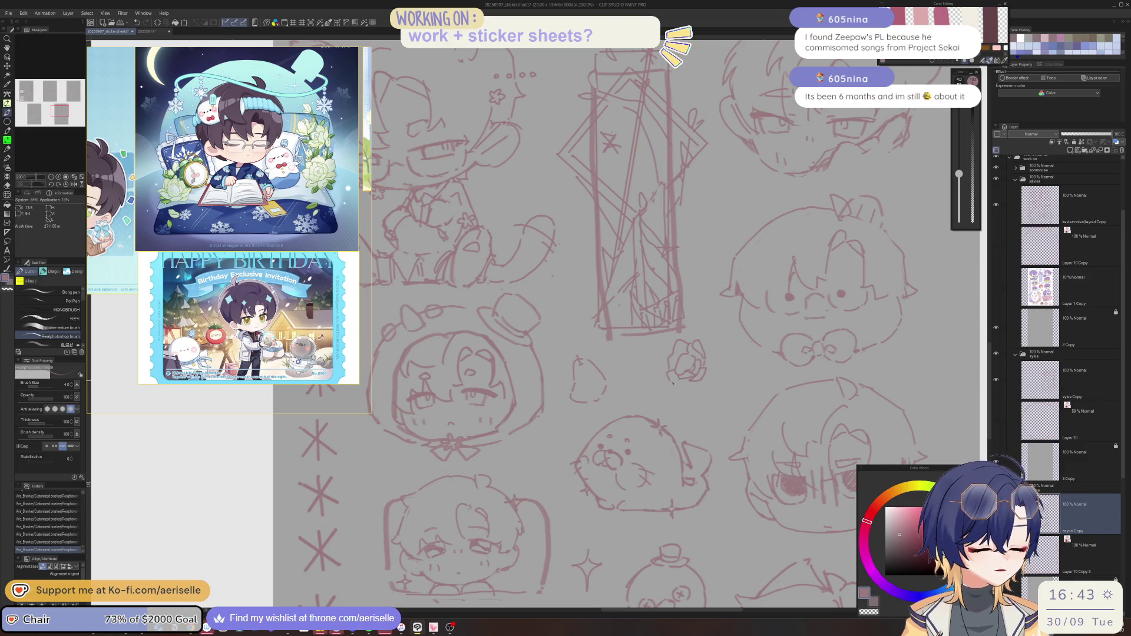
# Lasso the rose sketch, move it slightly down, and deselect
pyautogui.press('m')
pyautogui.moveTo(682, 336)
pyautogui.mouseDown()
pyautogui.moveTo(662, 353)
pyautogui.moveTo(713, 333)
pyautogui.moveTo(686, 340)
pyautogui.moveTo(701, 340)
pyautogui.moveTo(719, 371)
pyautogui.mouseUp()
pyautogui.press('k')
pyautogui.hotkey('ctrl', 'd')
pyautogui.press('p')
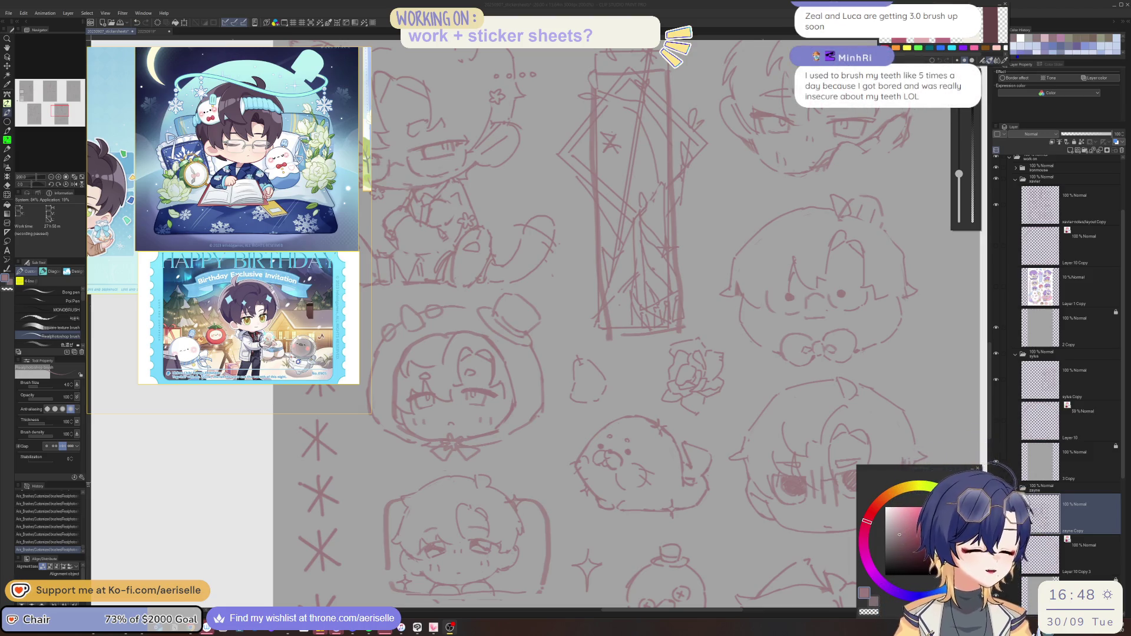
# Zoom in and dab away stray marks, enlarging the eraser to size 15
pyautogui.scroll(2, 606, 388)
pyautogui.press('e')
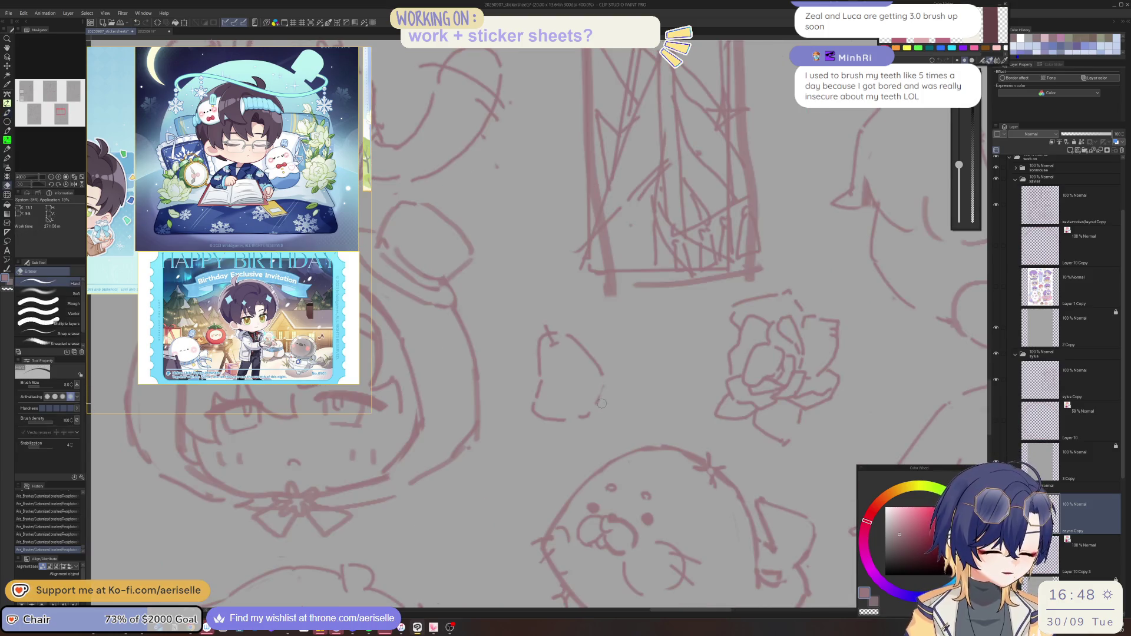
pyautogui.click(594, 387)
pyautogui.click(593, 386)
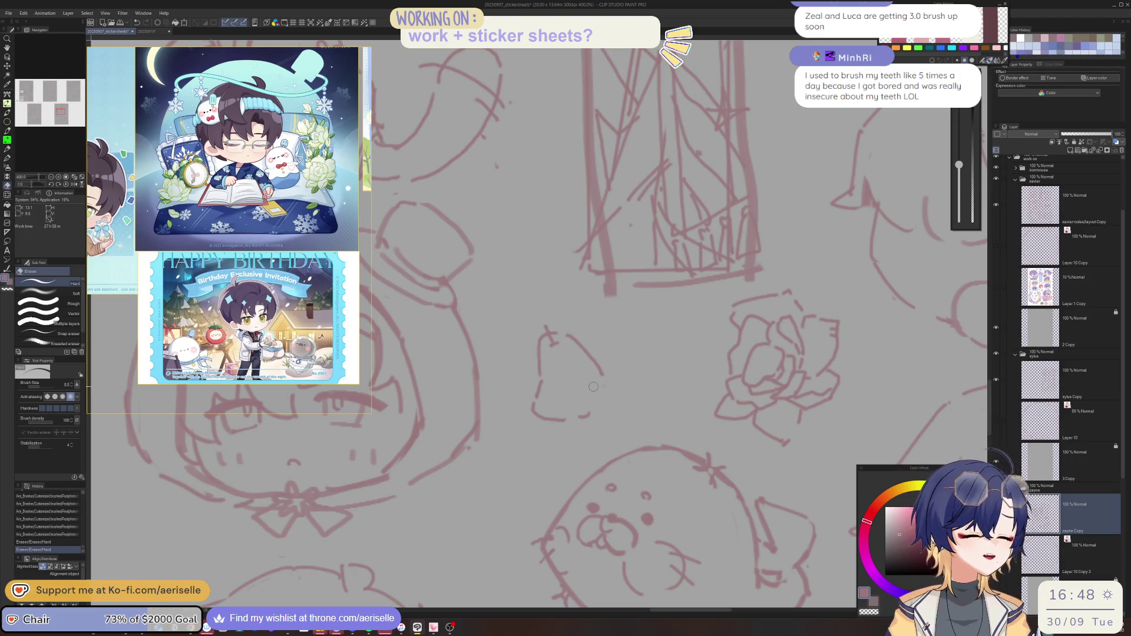
pyautogui.press(']')
pyautogui.press(']')
pyautogui.press(']')
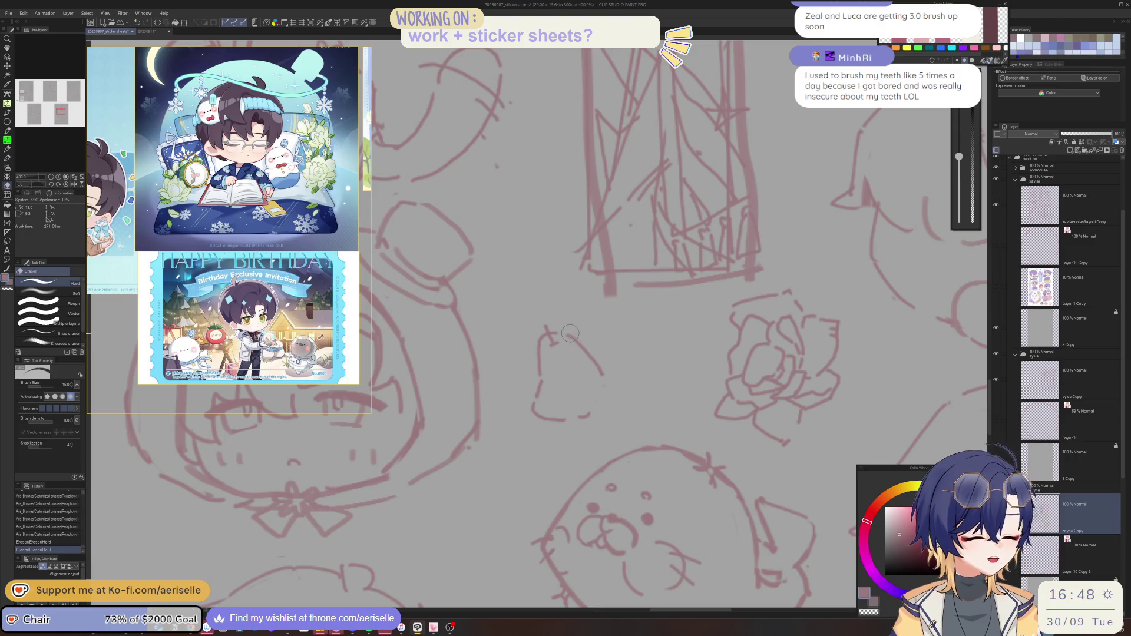
pyautogui.hscroll(5, 594, 357)
pyautogui.press('p')
# Add a line and erase parts of the pear outline, tilting the view to -30°
pyautogui.moveTo(499, 343)
pyautogui.mouseDown()
pyautogui.moveTo(480, 381)
pyautogui.moveTo(508, 430)
pyautogui.moveTo(511, 417)
pyautogui.mouseUp()
pyautogui.press('e')
pyautogui.press('p')
pyautogui.press('e')
pyautogui.moveTo(538, 359)
pyautogui.mouseDown()
pyautogui.moveTo(548, 344)
pyautogui.moveTo(540, 378)
pyautogui.moveTo(547, 341)
pyautogui.mouseUp()
pyautogui.press('p')
pyautogui.press('-')
pyautogui.press('-')
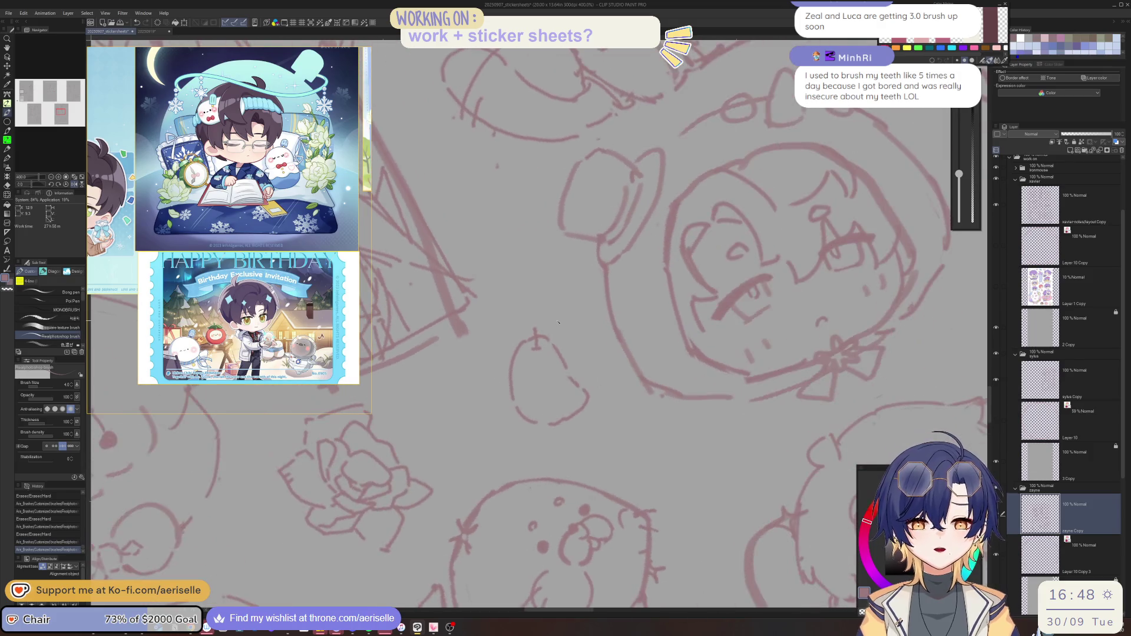
pyautogui.press('e')
pyautogui.moveTo(537, 353); pyautogui.dragTo(545, 344)
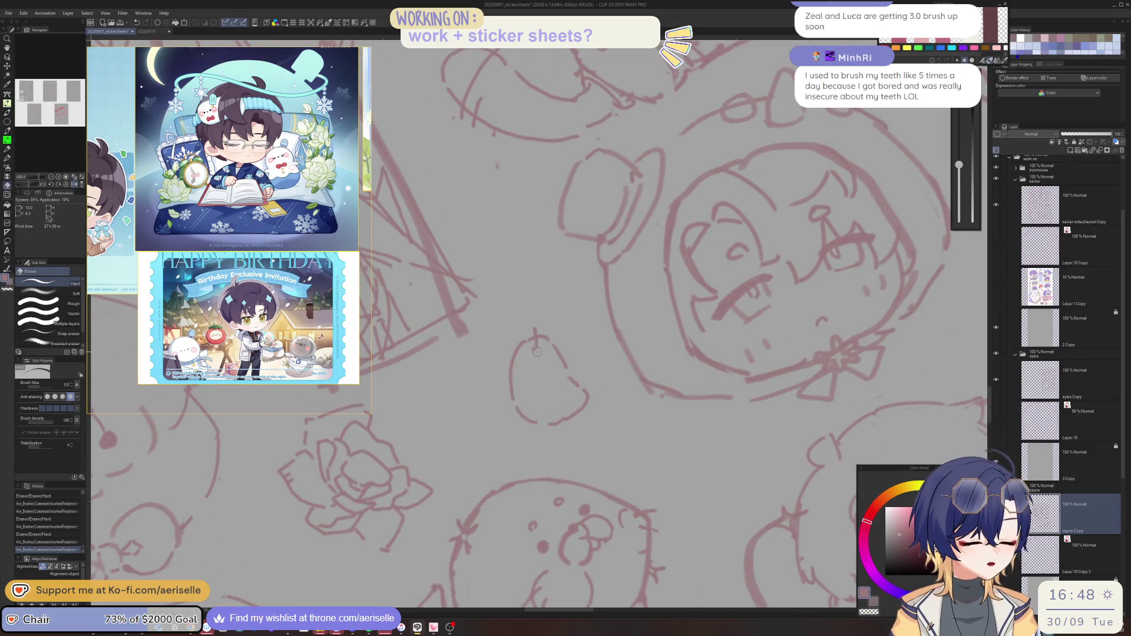
pyautogui.press('p')
# Reset the tilt to 0° and trim the leaf's lower edge and top mark
pyautogui.scroll(-3, 566, 331)
pyautogui.press('=')
pyautogui.press('=')
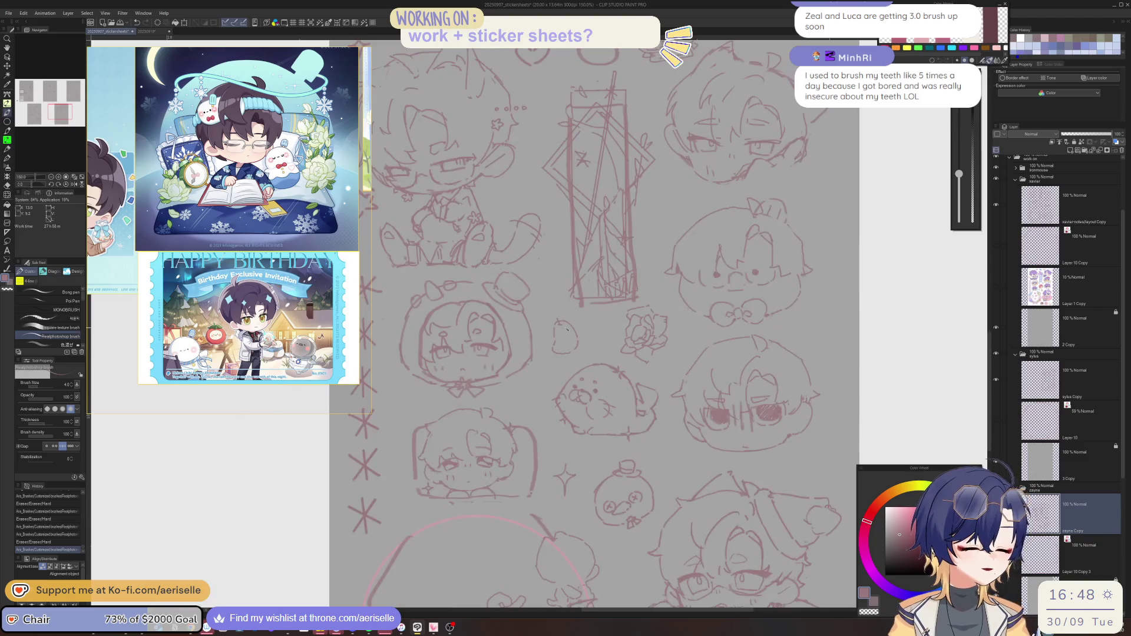
pyautogui.scroll(3, 549, 356)
pyautogui.press('e')
pyautogui.moveTo(549, 359); pyautogui.dragTo(596, 370)
pyautogui.press('p')
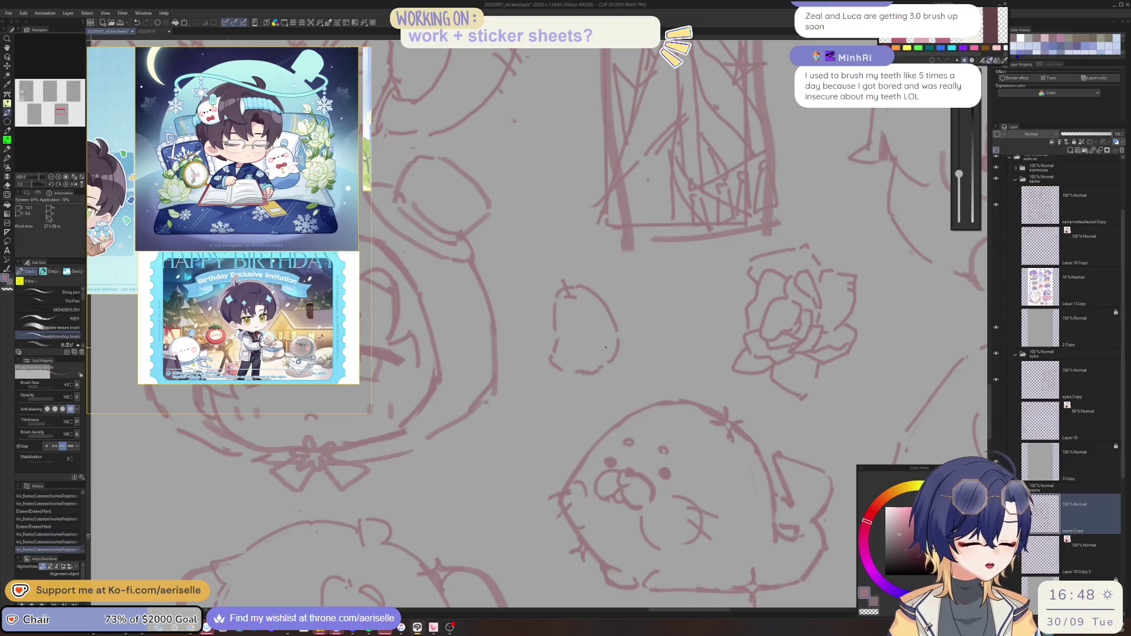
pyautogui.press('e')
pyautogui.moveTo(568, 294)
pyautogui.mouseDown()
pyautogui.moveTo(580, 303)
pyautogui.moveTo(566, 308)
pyautogui.moveTo(619, 316)
pyautogui.mouseUp()
pyautogui.press('p')
pyautogui.scroll(-4, 574, 296)
pyautogui.scroll(2, 618, 317)
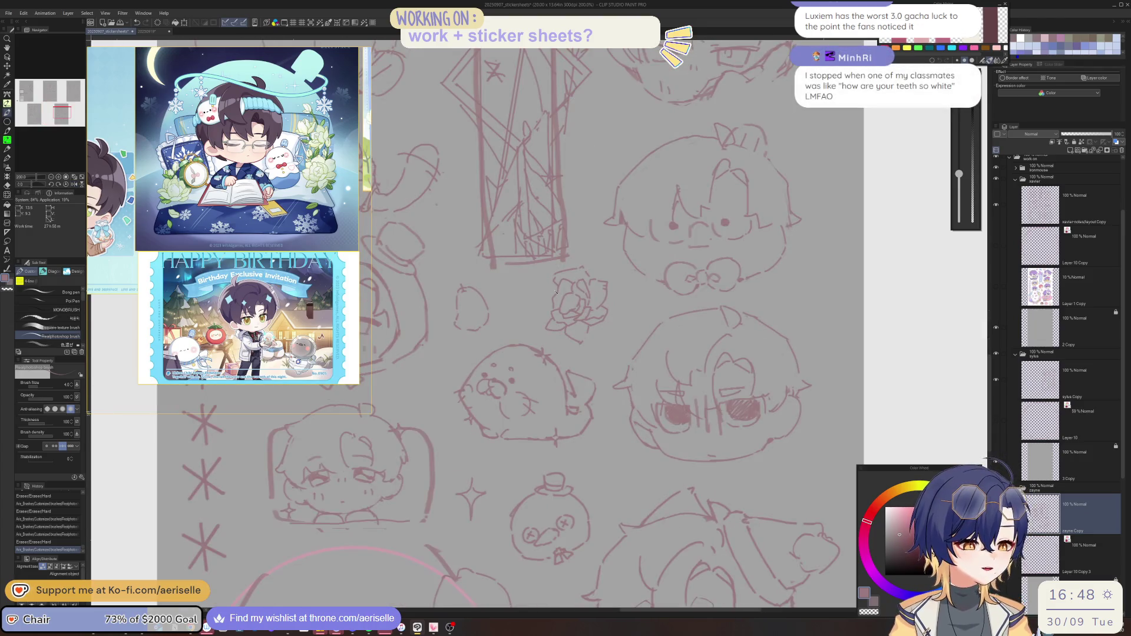
# Redraw the rose's left edge as a cleaner curve
pyautogui.moveTo(549, 294); pyautogui.dragTo(576, 268)
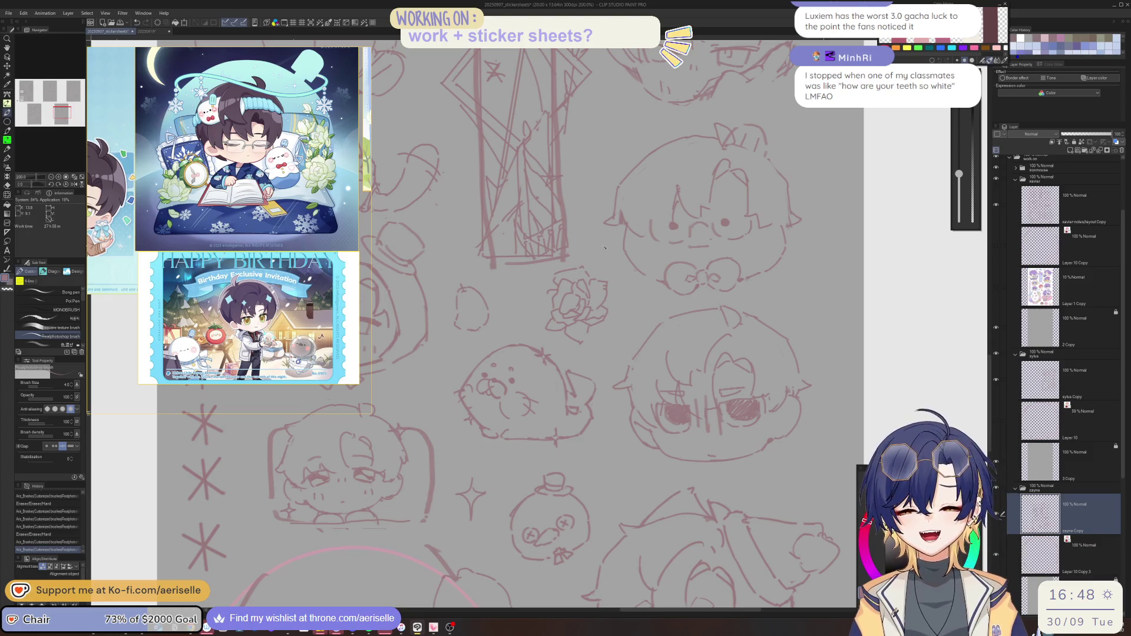
pyautogui.hotkey('ctrl', 'z')
pyautogui.scroll(2, 554, 289)
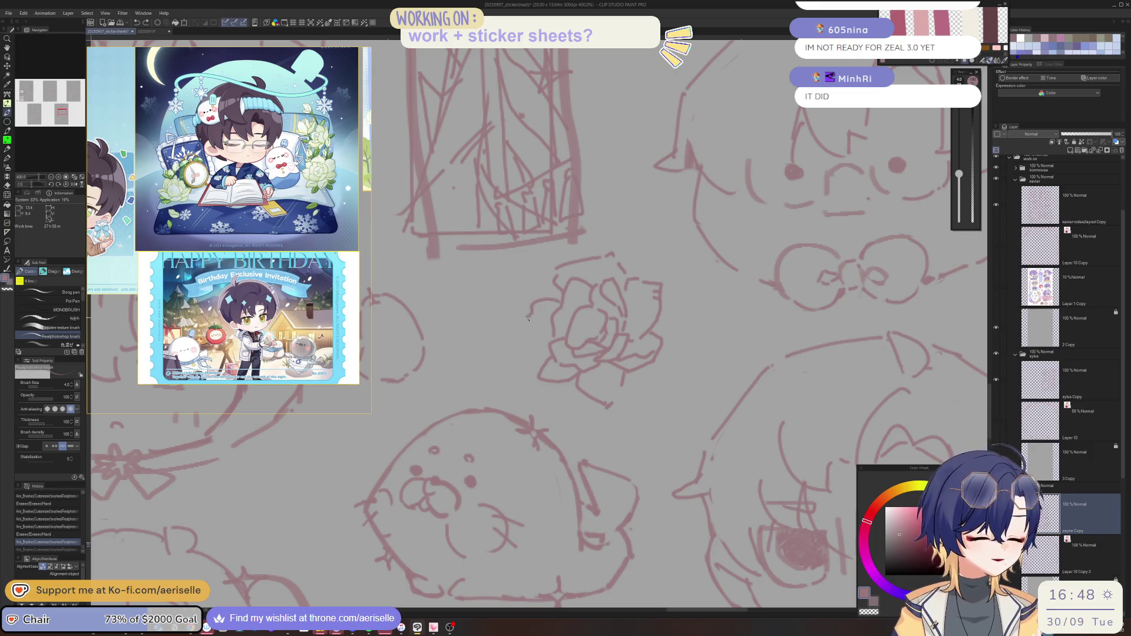
pyautogui.moveTo(527, 312)
pyautogui.mouseDown()
pyautogui.moveTo(527, 337)
pyautogui.moveTo(546, 360)
pyautogui.mouseUp()
pyautogui.moveTo(547, 285); pyautogui.dragTo(534, 297)
pyautogui.moveTo(532, 299)
pyautogui.mouseDown()
pyautogui.moveTo(526, 327)
pyautogui.moveTo(545, 359)
pyautogui.mouseUp()
pyautogui.press('e')
pyautogui.press('p')
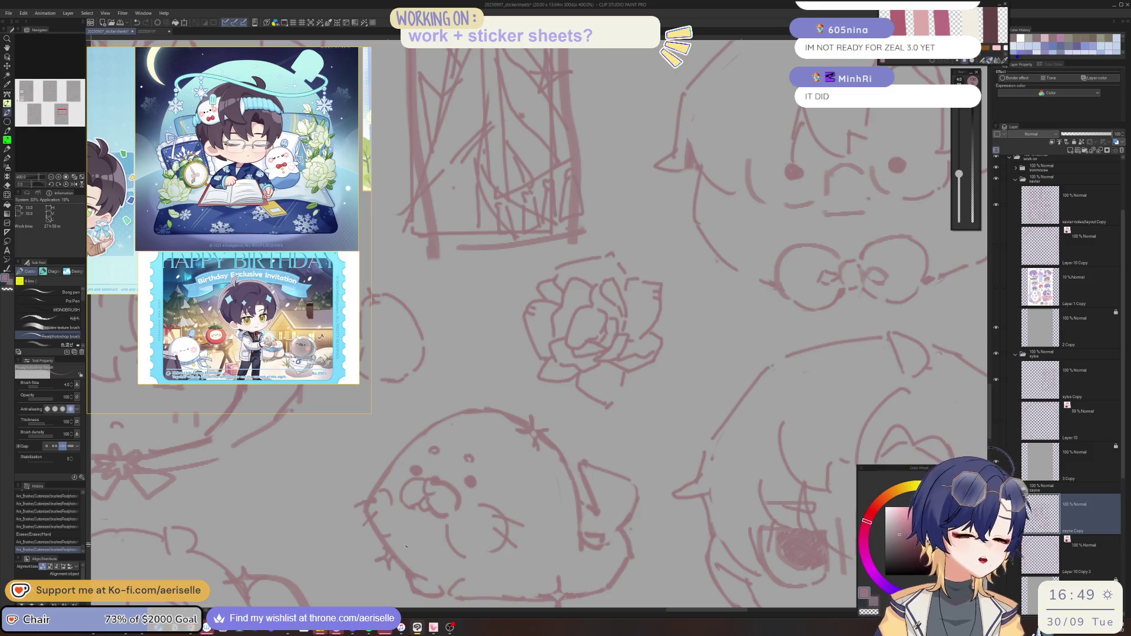
# Redraw the rose's lower edge strokes, using undo and redo to fix them
pyautogui.moveTo(650, 336)
pyautogui.mouseDown()
pyautogui.moveTo(605, 411)
pyautogui.moveTo(620, 399)
pyautogui.moveTo(558, 394)
pyautogui.moveTo(555, 405)
pyautogui.mouseUp()
pyautogui.press('e')
pyautogui.press('p')
pyautogui.hotkey('ctrl', 'z')
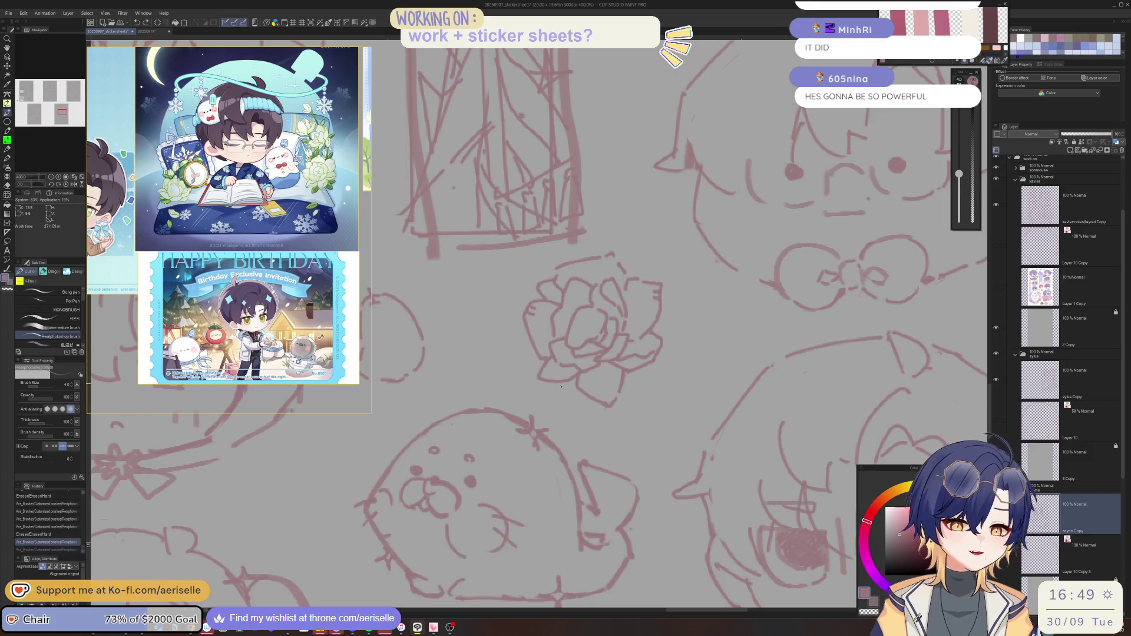
pyautogui.hotkey('ctrl', 'y')
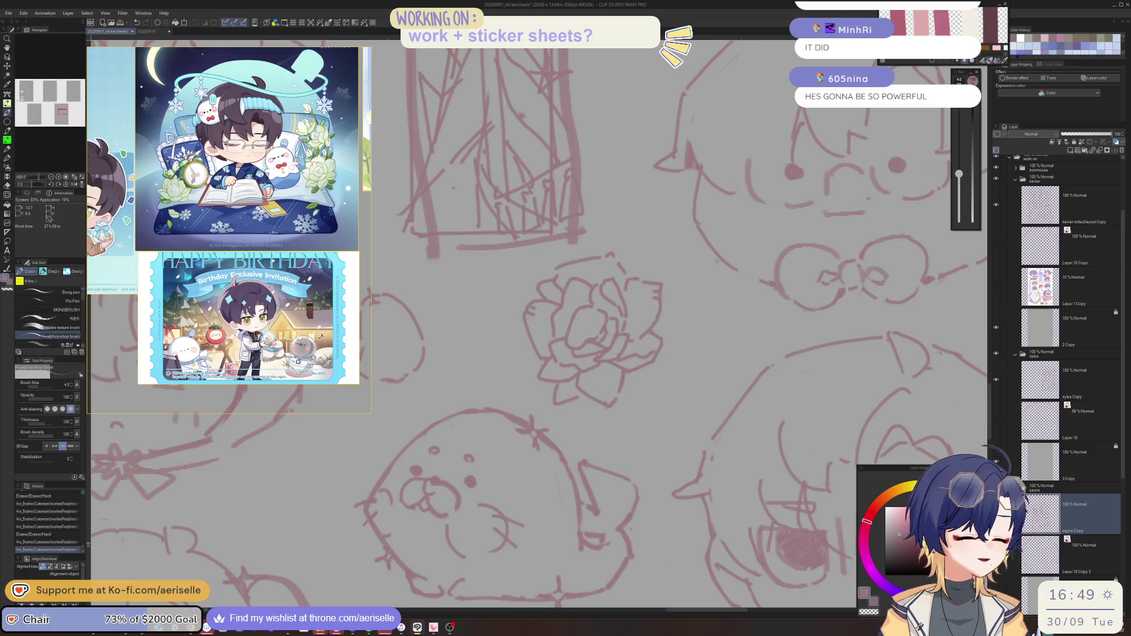
pyautogui.moveTo(624, 384)
pyautogui.mouseDown()
pyautogui.moveTo(641, 372)
pyautogui.moveTo(563, 398)
pyautogui.moveTo(569, 387)
pyautogui.mouseUp()
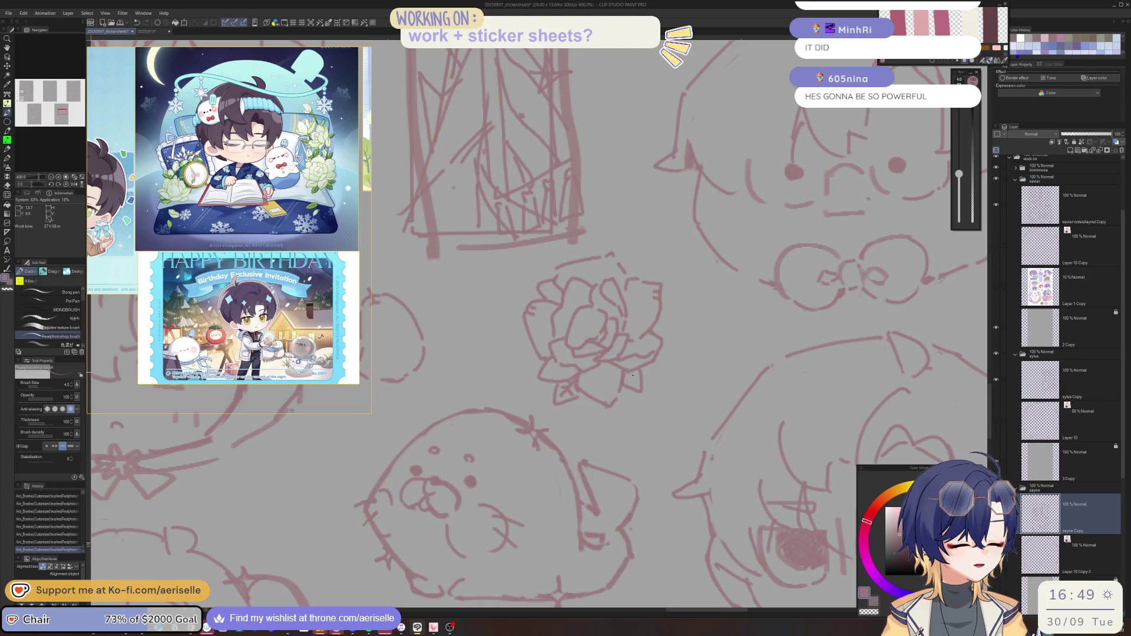
# Zoom out, rotate the view, erase small stray marks, and flip the canvas horizontally to check
pyautogui.scroll(-2, 638, 375)
pyautogui.scroll(-2, 639, 375)
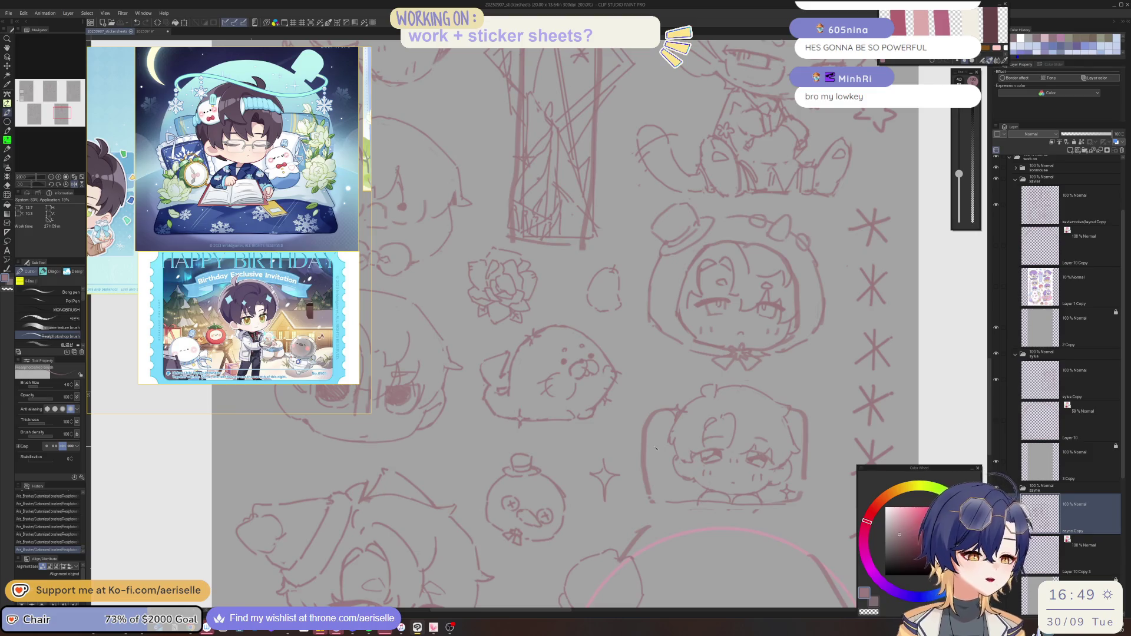
pyautogui.press('-')
pyautogui.press('-')
pyautogui.moveTo(648, 445)
pyautogui.mouseDown()
pyautogui.moveTo(589, 409)
pyautogui.moveTo(609, 394)
pyautogui.mouseUp()
pyautogui.press('e')
pyautogui.press('p')
pyautogui.press('h')
# Reset the canvas rotation upright and erase stray lines around the seal
pyautogui.hotkey('ctrl', '@')
pyautogui.press('e')
pyautogui.moveTo(601, 393)
pyautogui.mouseDown()
pyautogui.moveTo(614, 375)
pyautogui.moveTo(591, 411)
pyautogui.mouseUp()
pyautogui.press('p')
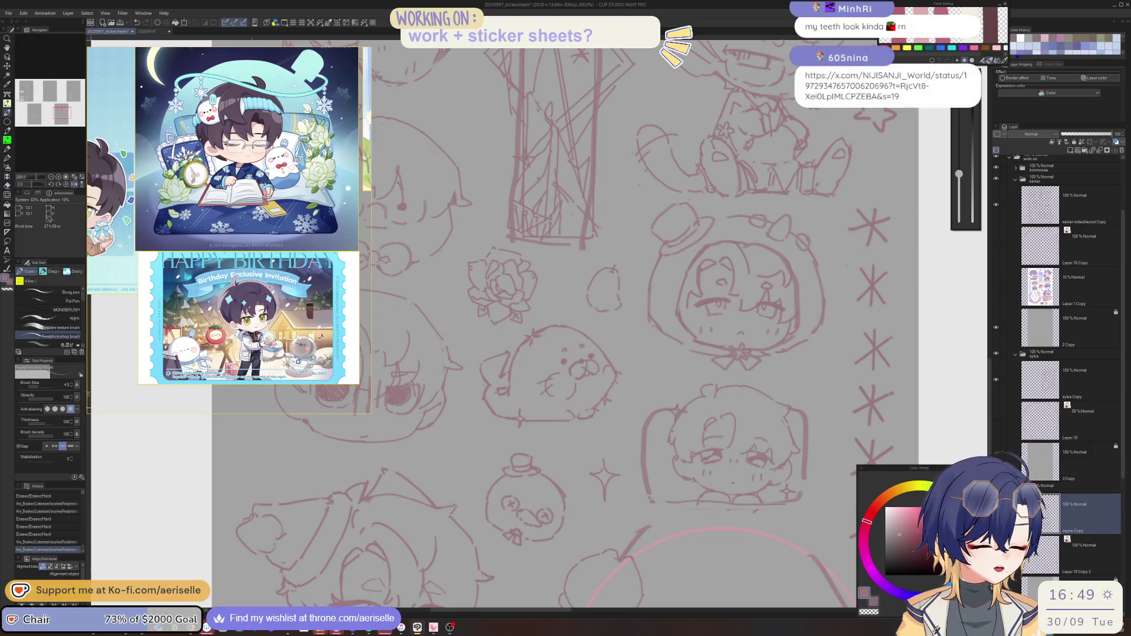
pyautogui.press('e')
pyautogui.scroll(3, 596, 408)
pyautogui.moveTo(589, 417)
pyautogui.mouseDown()
pyautogui.moveTo(600, 407)
pyautogui.moveTo(586, 412)
pyautogui.moveTo(587, 398)
pyautogui.mouseUp()
pyautogui.press('p')
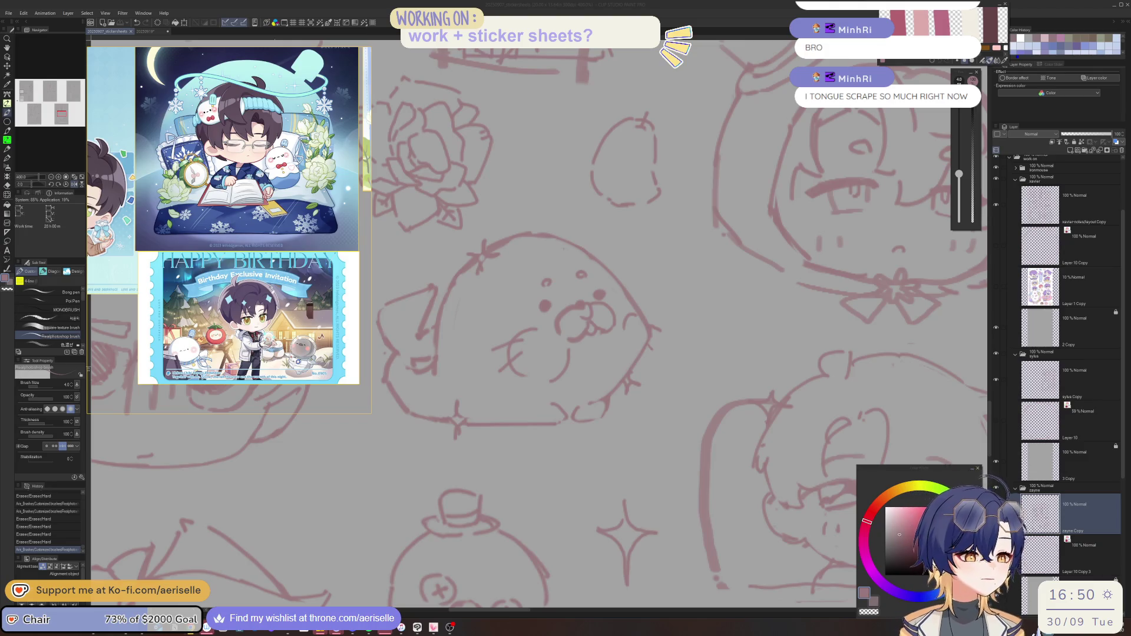
# Fit the whole sticker sheet in the window and straighten the -30° tilt back to 0°
pyautogui.moveTo(647, 338); pyautogui.dragTo(548, 414)
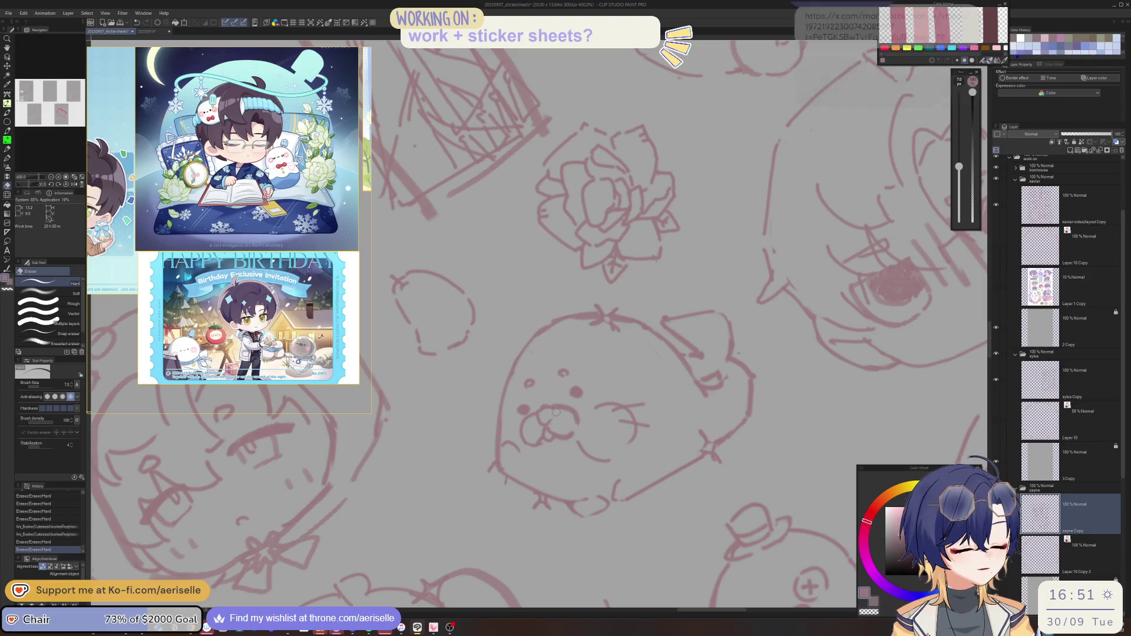
pyautogui.hotkey('ctrl', 'alt', '0')
pyautogui.hotkey('ctrl', '@')
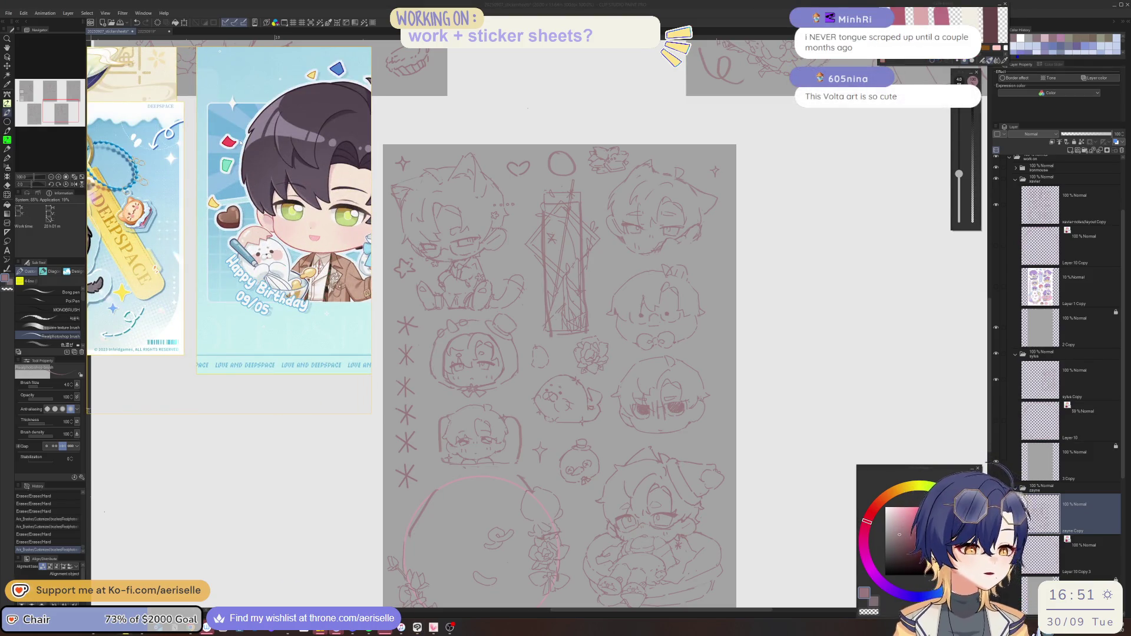
pyautogui.scroll(5, 606, 425)
# Erase stray lines near the seal's nose
pyautogui.press('e')
pyautogui.moveTo(606, 425)
pyautogui.mouseDown()
pyautogui.moveTo(624, 406)
pyautogui.moveTo(607, 407)
pyautogui.moveTo(628, 412)
pyautogui.moveTo(613, 431)
pyautogui.moveTo(622, 436)
pyautogui.moveTo(664, 374)
pyautogui.mouseUp()
pyautogui.press('b')
pyautogui.press('e')
pyautogui.press('b')
pyautogui.scroll(-5, 621, 430)
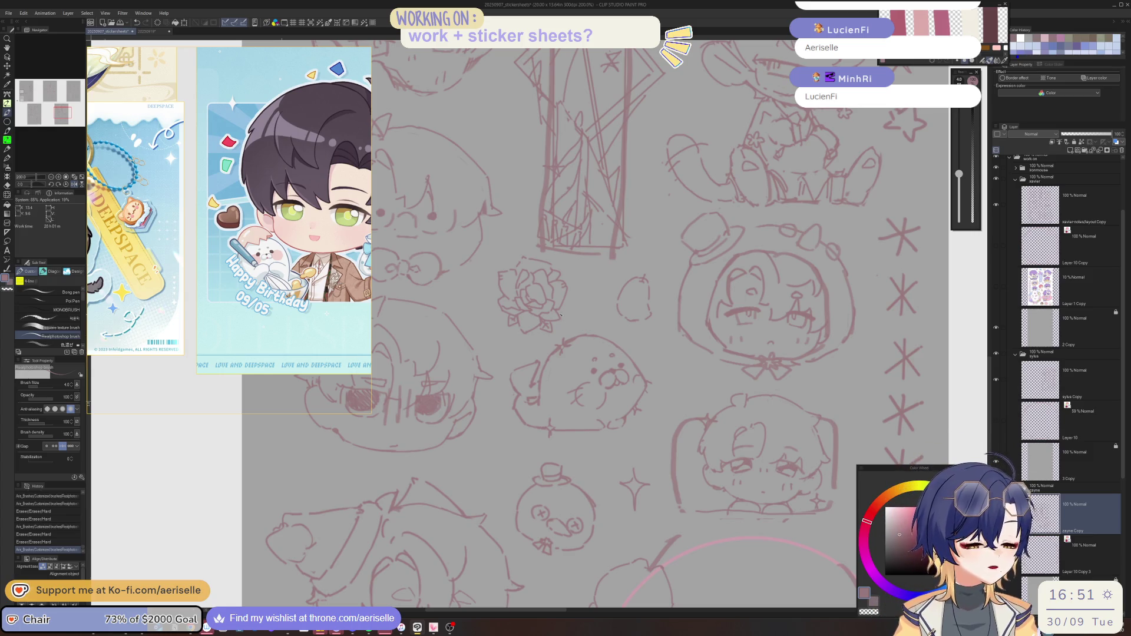
pyautogui.scroll(5, 560, 315)
# Erase strokes beside the seal, redraw a short line, and remove a leftover mark with a smaller eraser
pyautogui.press('e')
pyautogui.moveTo(568, 386)
pyautogui.mouseDown()
pyautogui.moveTo(553, 408)
pyautogui.moveTo(568, 436)
pyautogui.moveTo(589, 412)
pyautogui.moveTo(543, 450)
pyautogui.mouseUp()
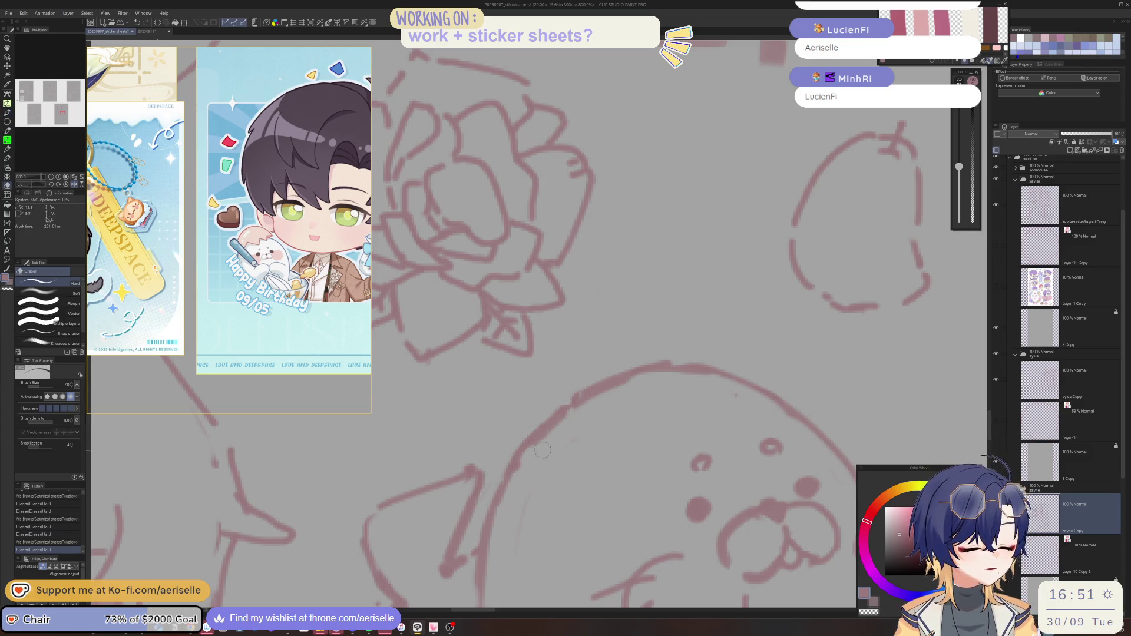
pyautogui.press('p')
pyautogui.moveTo(573, 374)
pyautogui.mouseDown()
pyautogui.moveTo(547, 406)
pyautogui.moveTo(573, 432)
pyautogui.moveTo(596, 398)
pyautogui.mouseUp()
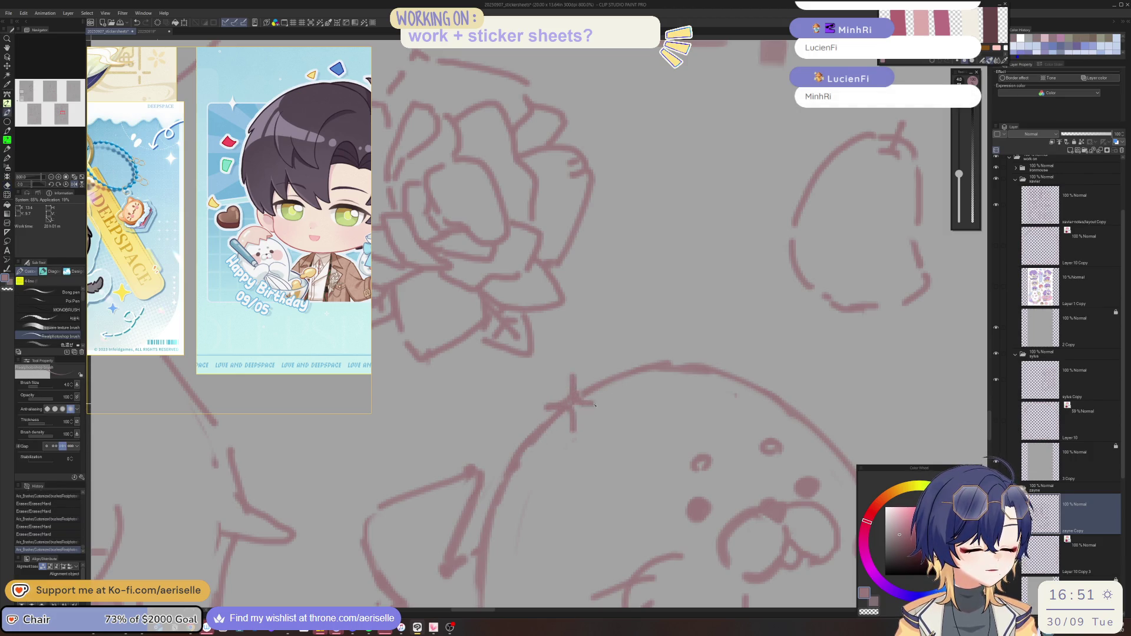
pyautogui.press('e')
pyautogui.press('[')
pyautogui.press('[')
pyautogui.press('[')
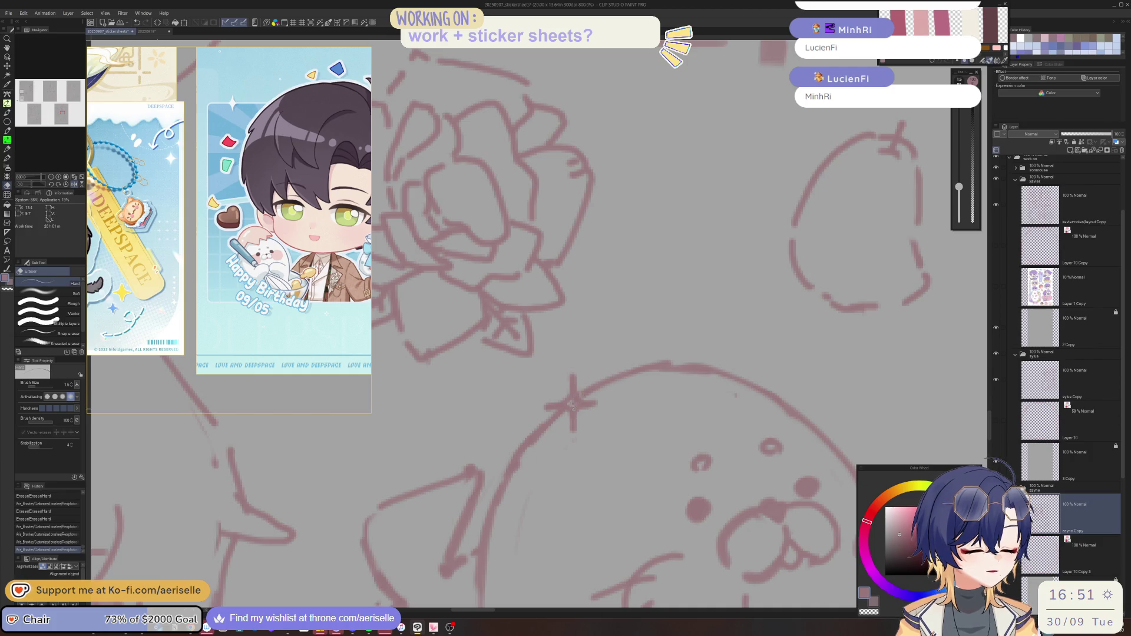
pyautogui.moveTo(735, 394); pyautogui.dragTo(731, 394)
pyautogui.hotkey('ctrl', '-')
pyautogui.hotkey('ctrl', '-')
pyautogui.hotkey('ctrl', '-')
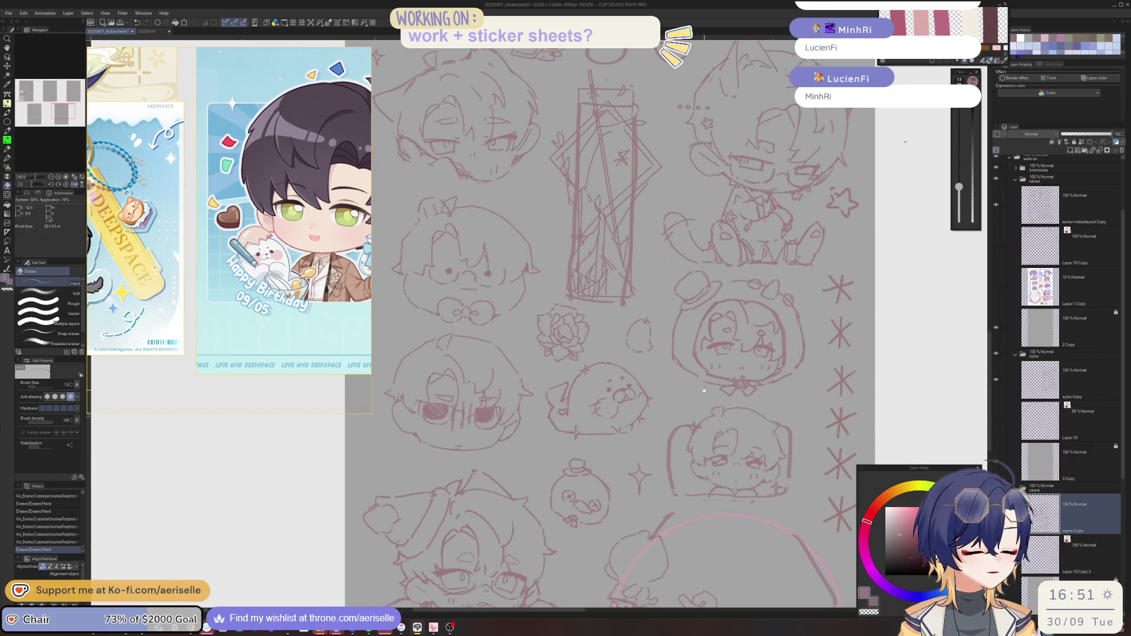
pyautogui.hotkey('ctrl', '+')
pyautogui.hotkey('ctrl', '+')
pyautogui.hotkey('ctrl', '+')
# Add a small line on the seal and thicken its crossing line
pyautogui.press('p')
pyautogui.moveTo(583, 420)
pyautogui.mouseDown()
pyautogui.moveTo(572, 425)
pyautogui.moveTo(624, 423)
pyautogui.moveTo(588, 449)
pyautogui.moveTo(586, 468)
pyautogui.mouseUp()
pyautogui.press('e')
pyautogui.press('p')
pyautogui.moveTo(592, 429); pyautogui.dragTo(601, 421)
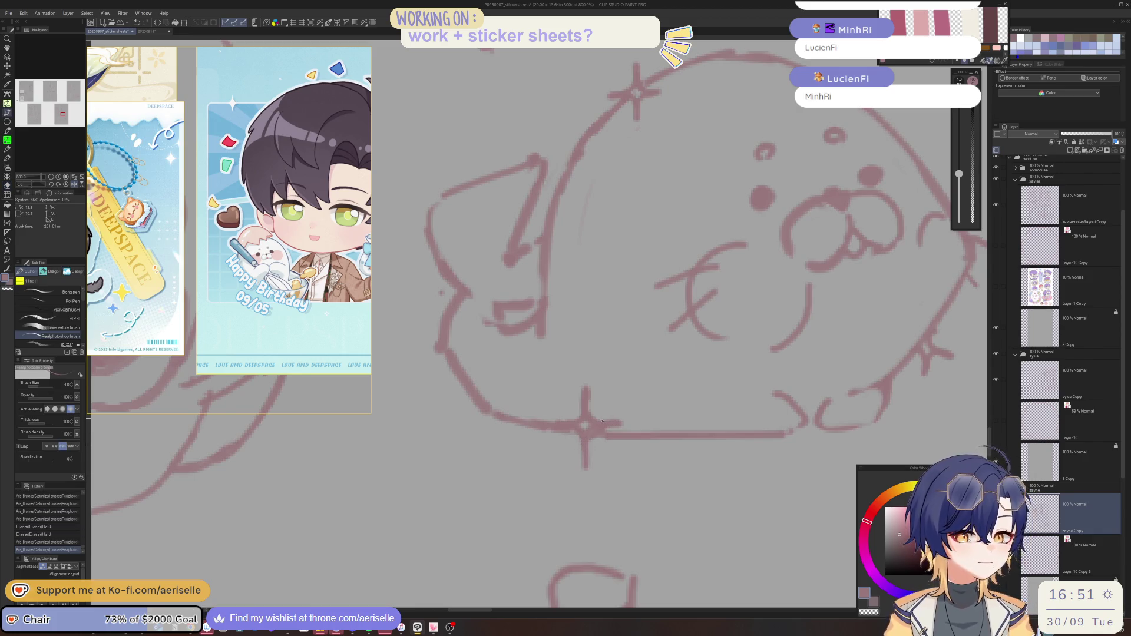
pyautogui.scroll(-5, 601, 420)
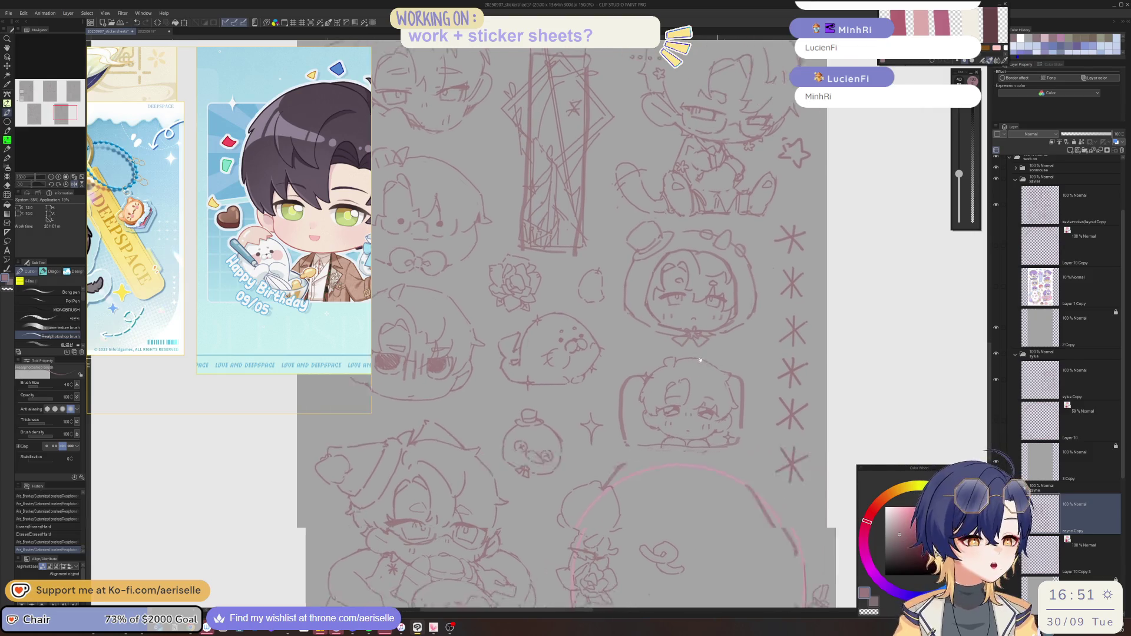
pyautogui.scroll(4, 704, 378)
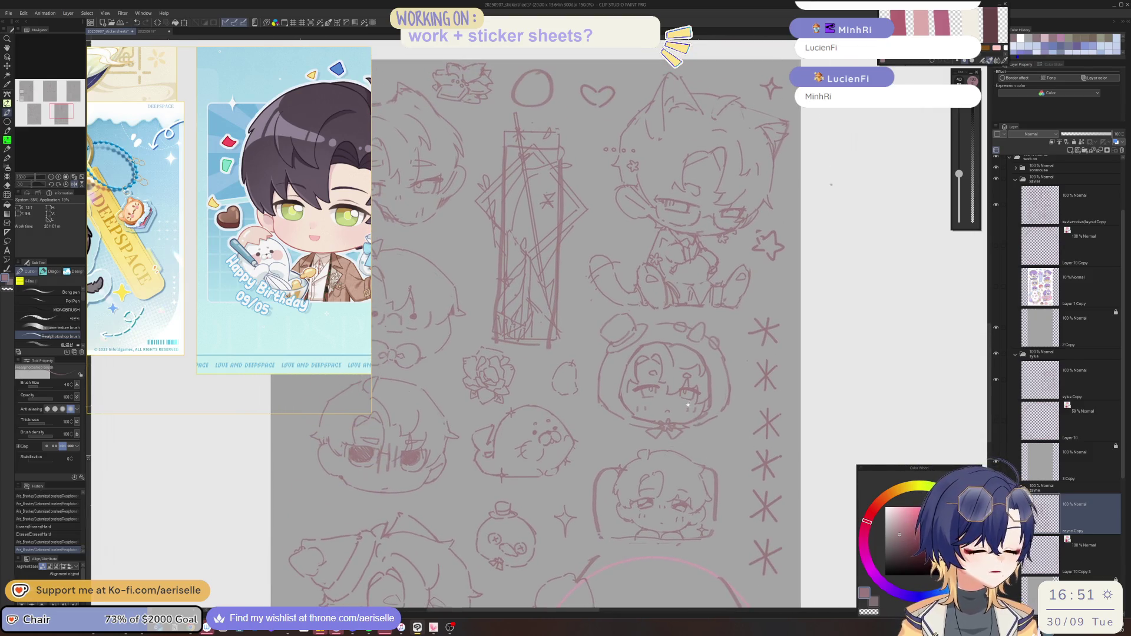
# Tilt the view slightly and redraw the egg shape beside the rose, erasing its old right side
pyautogui.moveTo(831, 184); pyautogui.dragTo(817, 160)
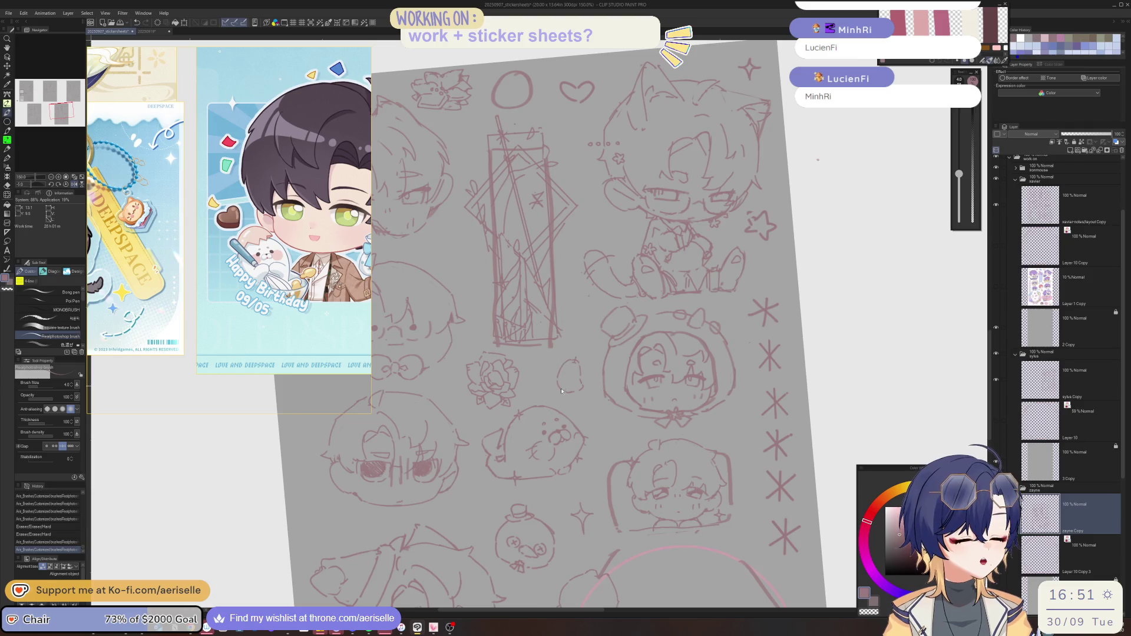
pyautogui.scroll(4, 562, 391)
pyautogui.moveTo(571, 318)
pyautogui.mouseDown()
pyautogui.moveTo(550, 375)
pyautogui.moveTo(575, 400)
pyautogui.moveTo(568, 389)
pyautogui.mouseUp()
pyautogui.press('e')
pyautogui.moveTo(598, 324); pyautogui.dragTo(623, 372)
pyautogui.press('b')
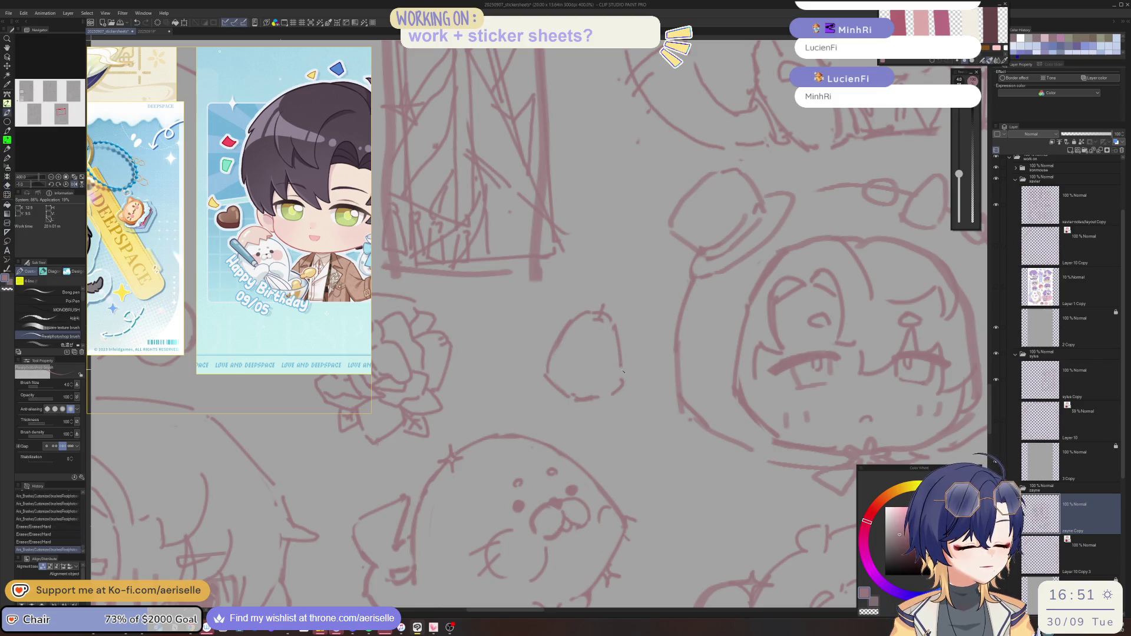
# Mirror the view to check, reset it upright, enlarge the eraser, and save the sticker sheet
pyautogui.press('h')
pyautogui.press('e')
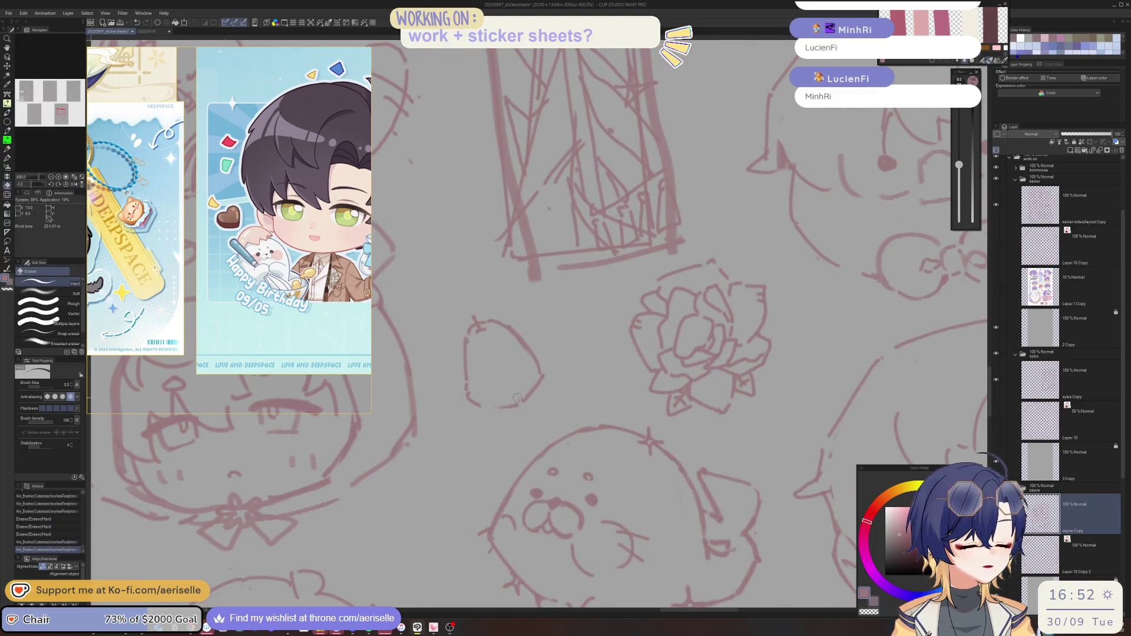
pyautogui.scroll(-10, 667, 370)
pyautogui.hotkey('ctrl', 'shift', '0')
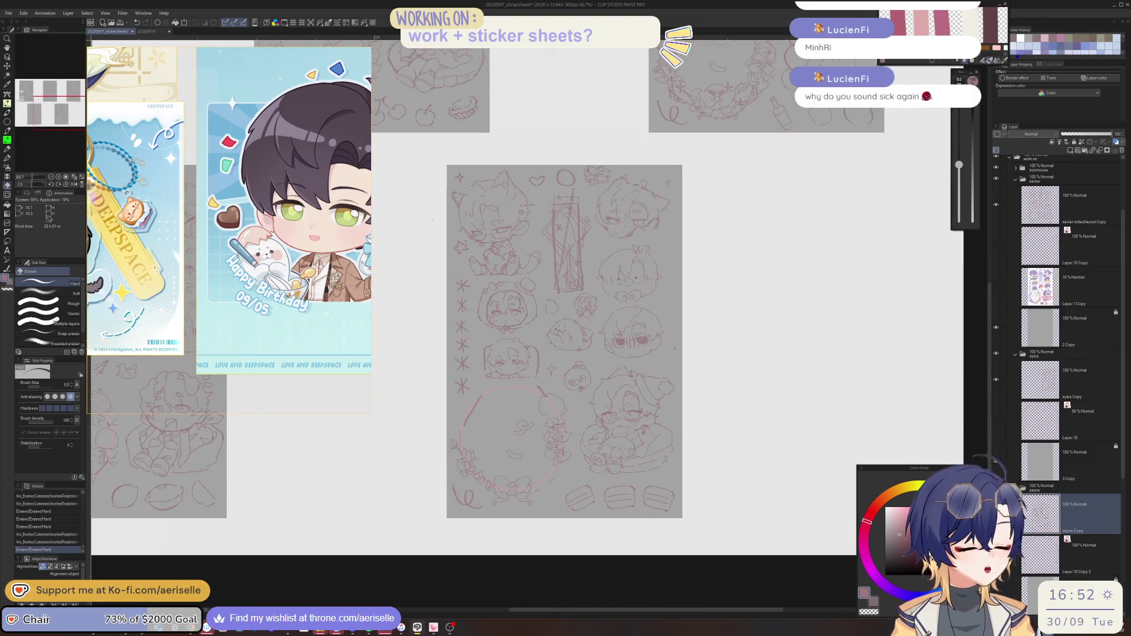
pyautogui.scroll(5, 587, 436)
pyautogui.scroll(3, 587, 435)
pyautogui.press(']')
pyautogui.press(']')
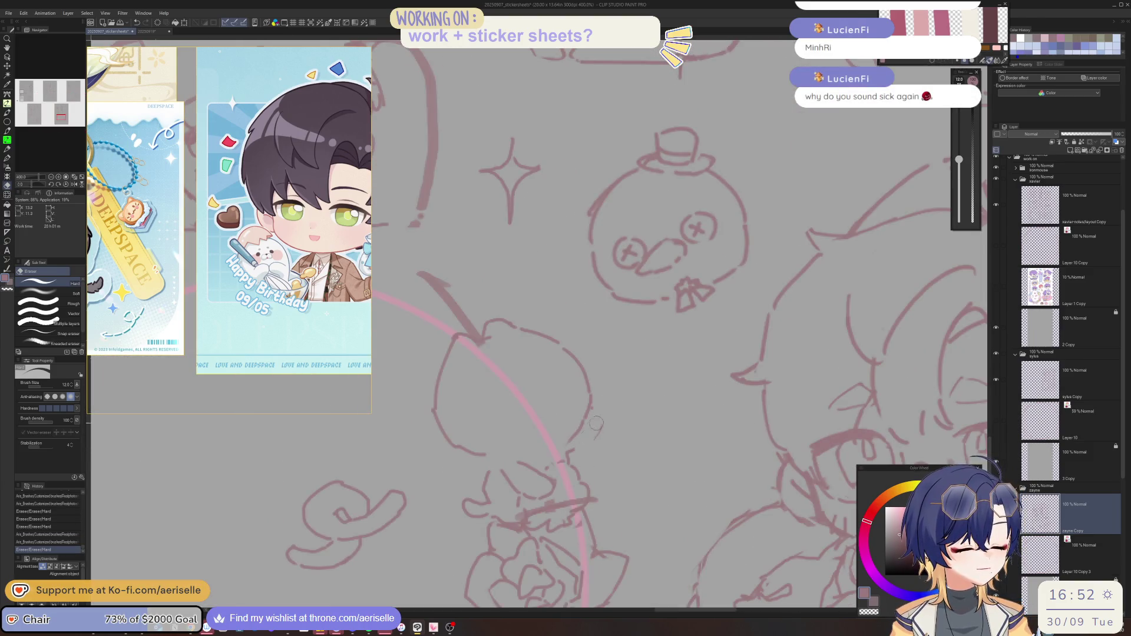
pyautogui.press('p')
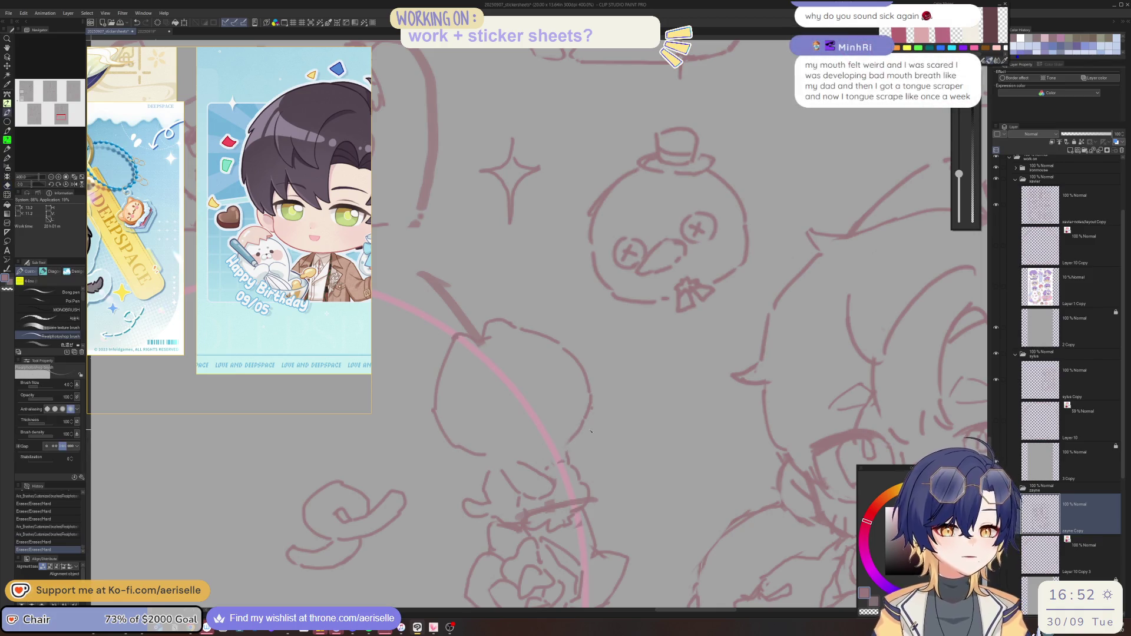
pyautogui.hotkey('ctrl', 's')
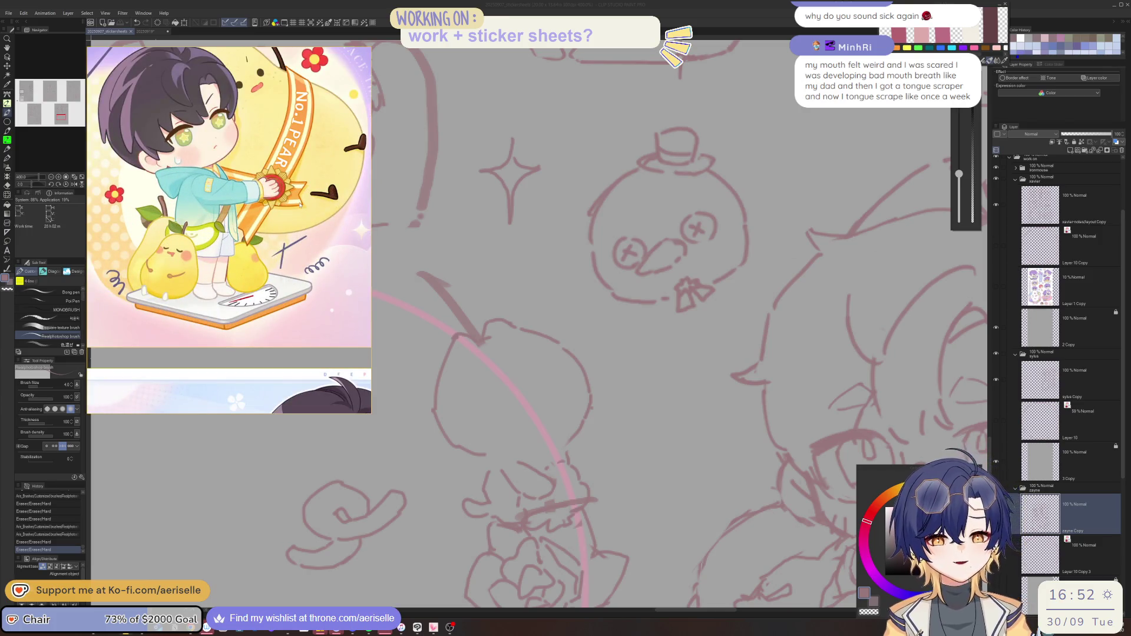
# Rotate the view onto the egg shape and sketch a stem and leaf on top
pyautogui.scroll(-3, 583, 462)
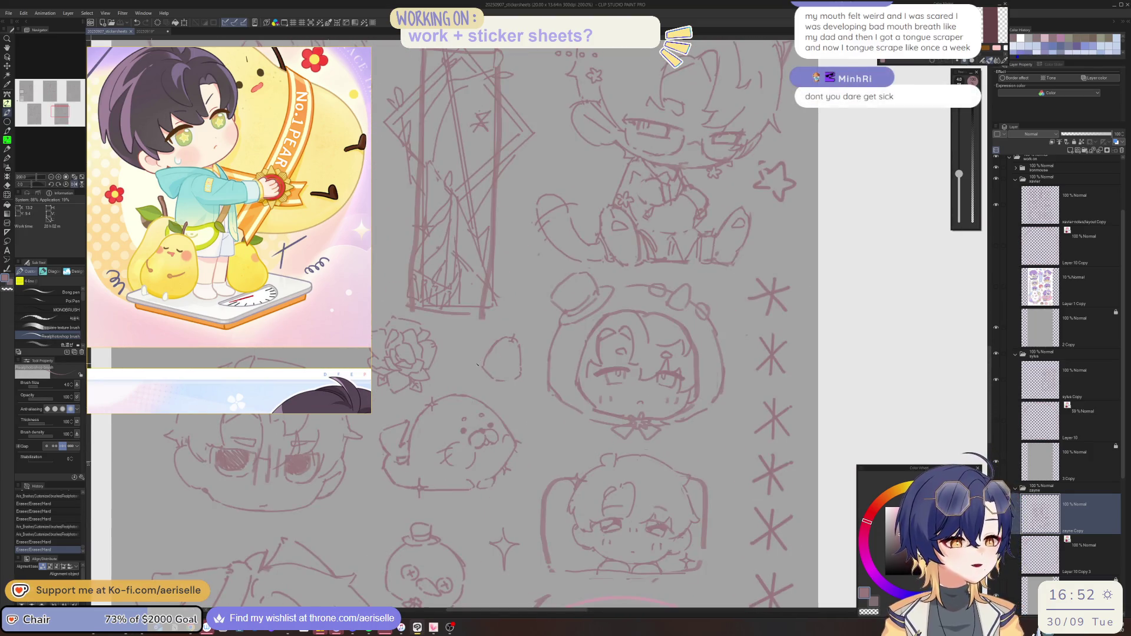
pyautogui.scroll(3, 485, 355)
pyautogui.moveTo(485, 356); pyautogui.dragTo(619, 403)
pyautogui.moveTo(585, 336)
pyautogui.mouseDown()
pyautogui.moveTo(535, 315)
pyautogui.moveTo(570, 346)
pyautogui.moveTo(538, 308)
pyautogui.moveTo(583, 353)
pyautogui.moveTo(590, 330)
pyautogui.moveTo(592, 351)
pyautogui.mouseUp()
pyautogui.press('e')
pyautogui.hotkey('ctrl', 'z')
pyautogui.press('b')
pyautogui.press('e')
pyautogui.press('[')
pyautogui.press('b')
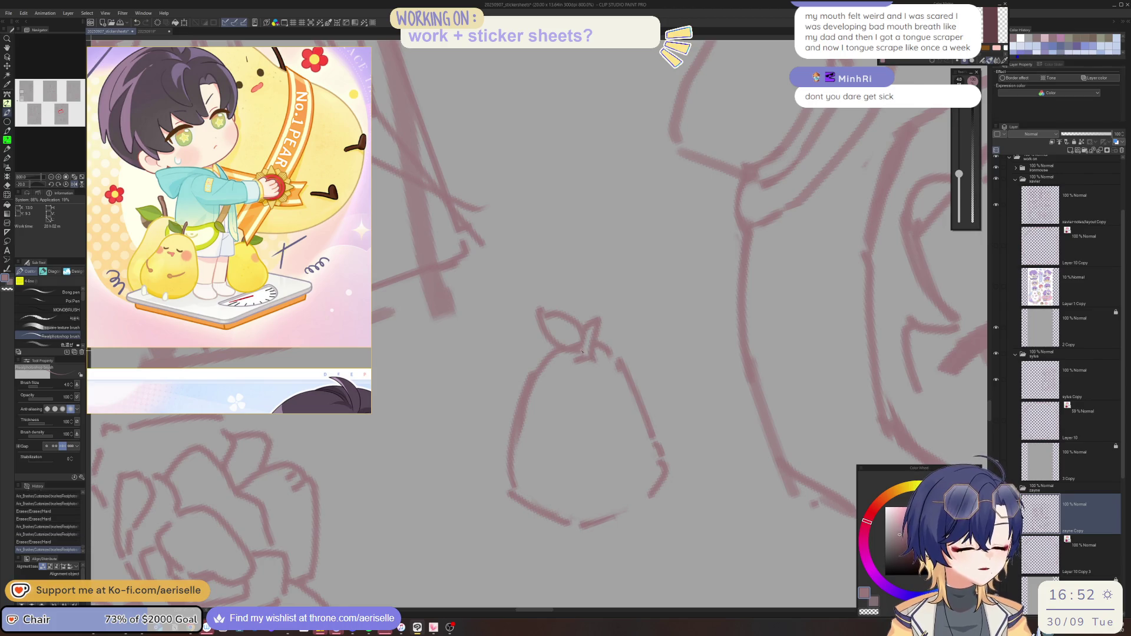
pyautogui.press('e')
# Erase stray marks, touch up the pear's right edge and erase its old left edge
pyautogui.click(599, 364)
pyautogui.moveTo(637, 360)
pyautogui.mouseDown()
pyautogui.moveTo(626, 324)
pyautogui.moveTo(557, 330)
pyautogui.moveTo(579, 372)
pyautogui.mouseUp()
pyautogui.click(592, 456)
pyautogui.press('-')
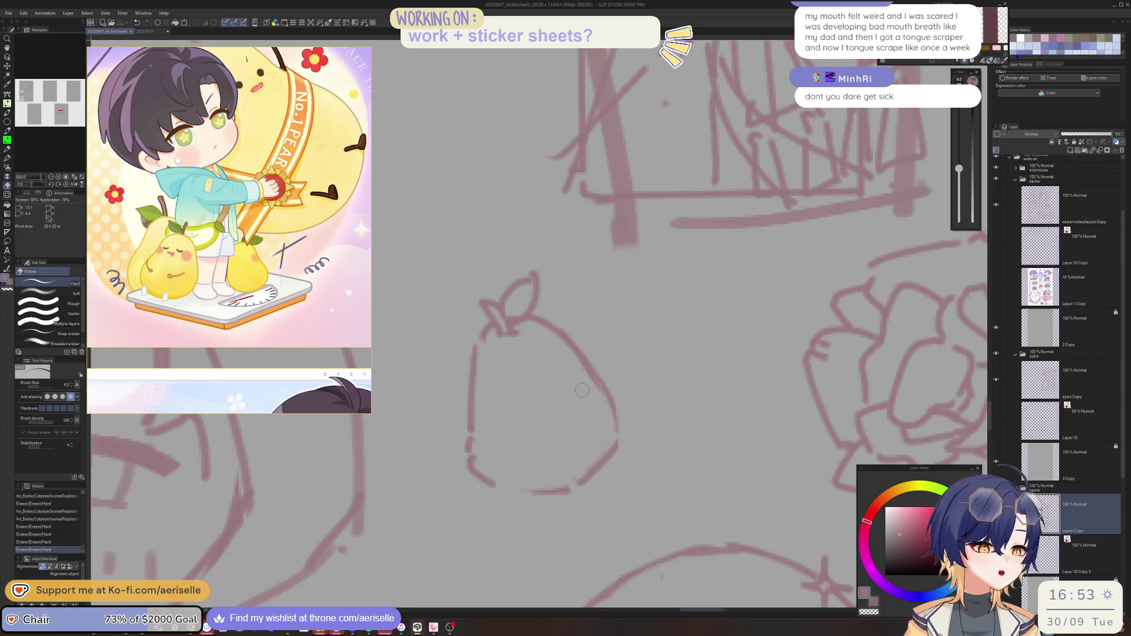
pyautogui.press('p')
pyautogui.moveTo(617, 430); pyautogui.dragTo(612, 445)
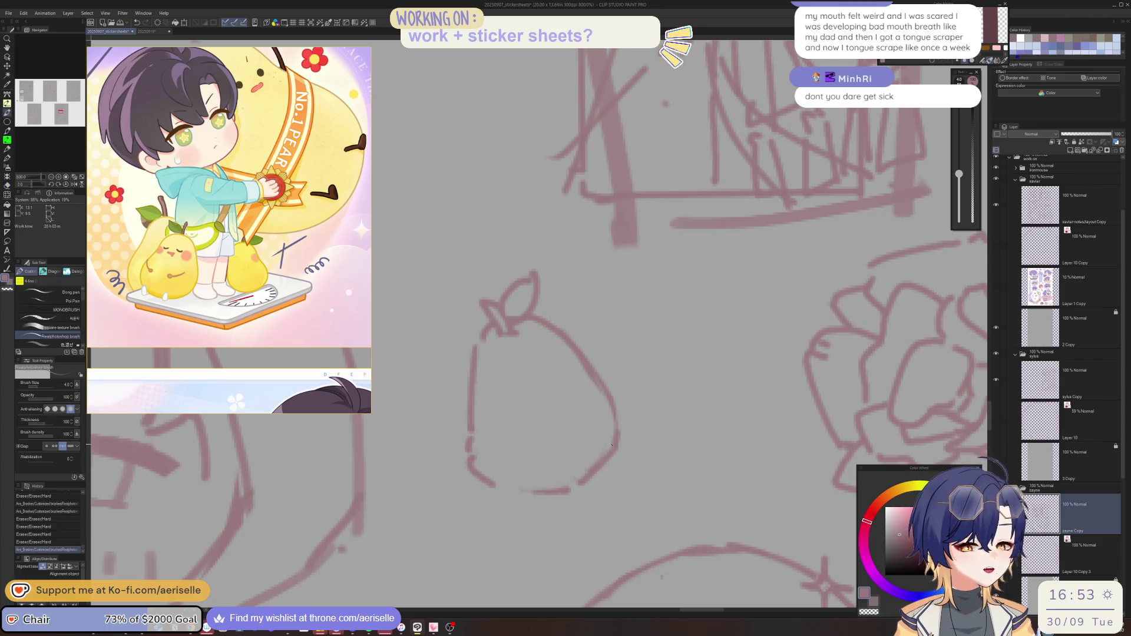
pyautogui.scroll(-3, 613, 435)
pyautogui.scroll(4, 576, 390)
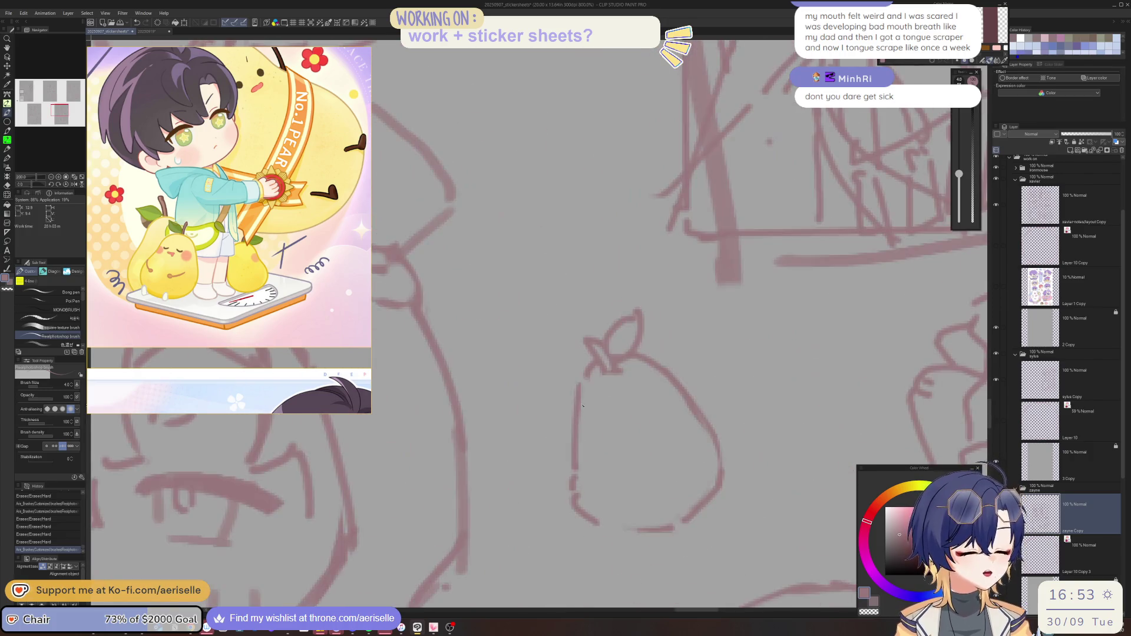
pyautogui.press('e')
pyautogui.moveTo(576, 389); pyautogui.dragTo(585, 484)
# Redraw the pear's left and lower-left outline with clean pen strokes
pyautogui.press('p')
pyautogui.press('e')
pyautogui.scroll(-2, 594, 482)
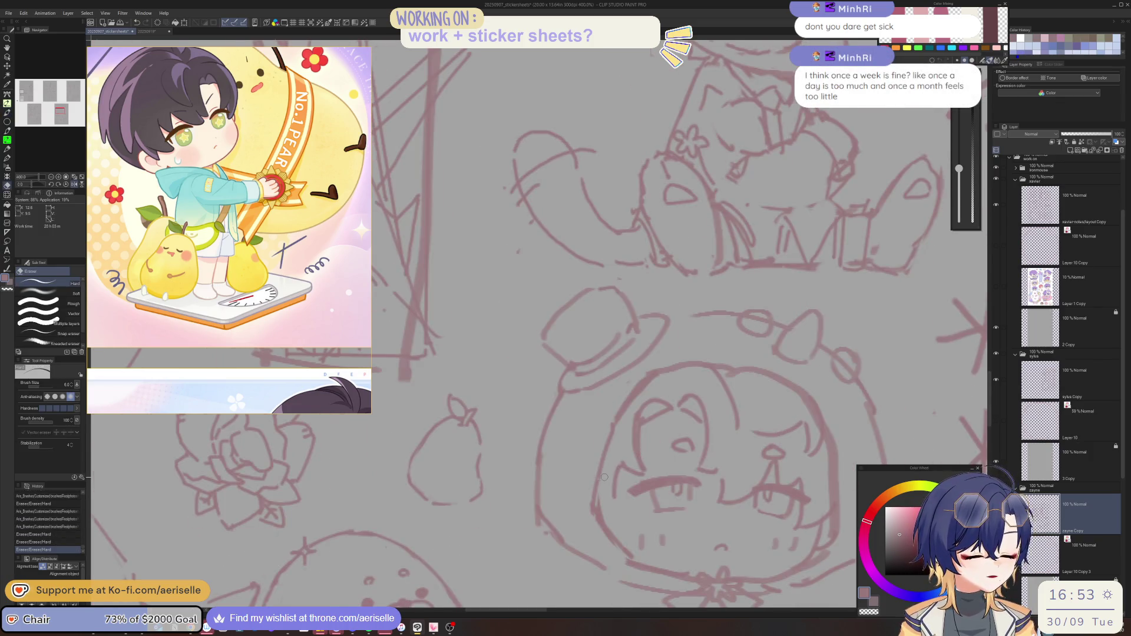
pyautogui.press('p')
pyautogui.moveTo(617, 502)
pyautogui.mouseDown()
pyautogui.moveTo(598, 487)
pyautogui.moveTo(645, 503)
pyautogui.mouseUp()
pyautogui.press('e')
pyautogui.press('p')
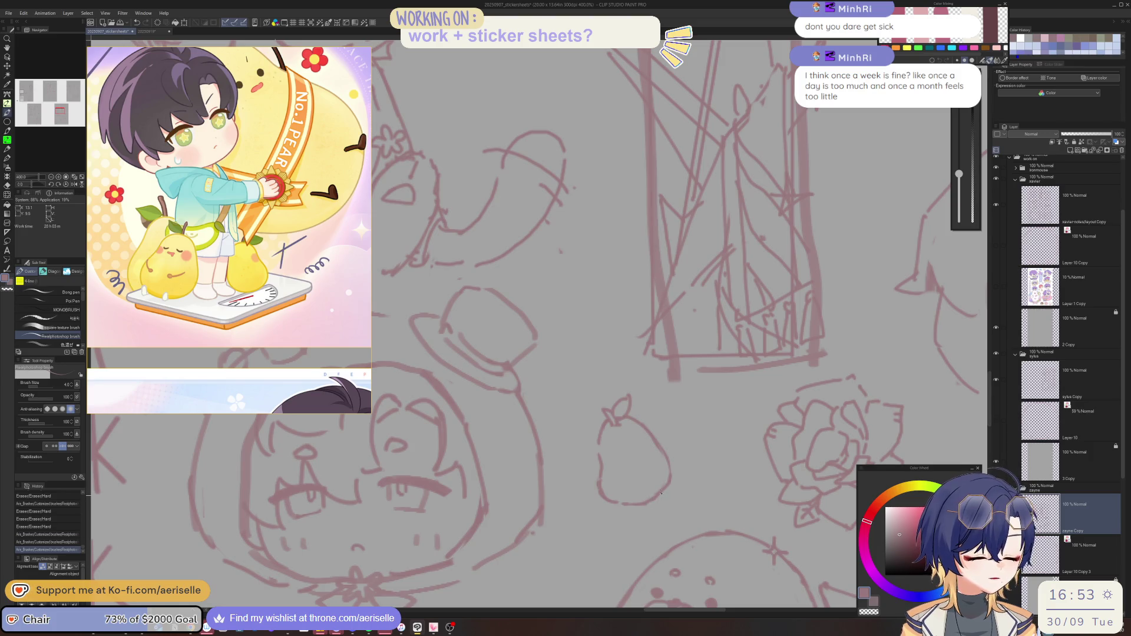
pyautogui.scroll(-2, 663, 463)
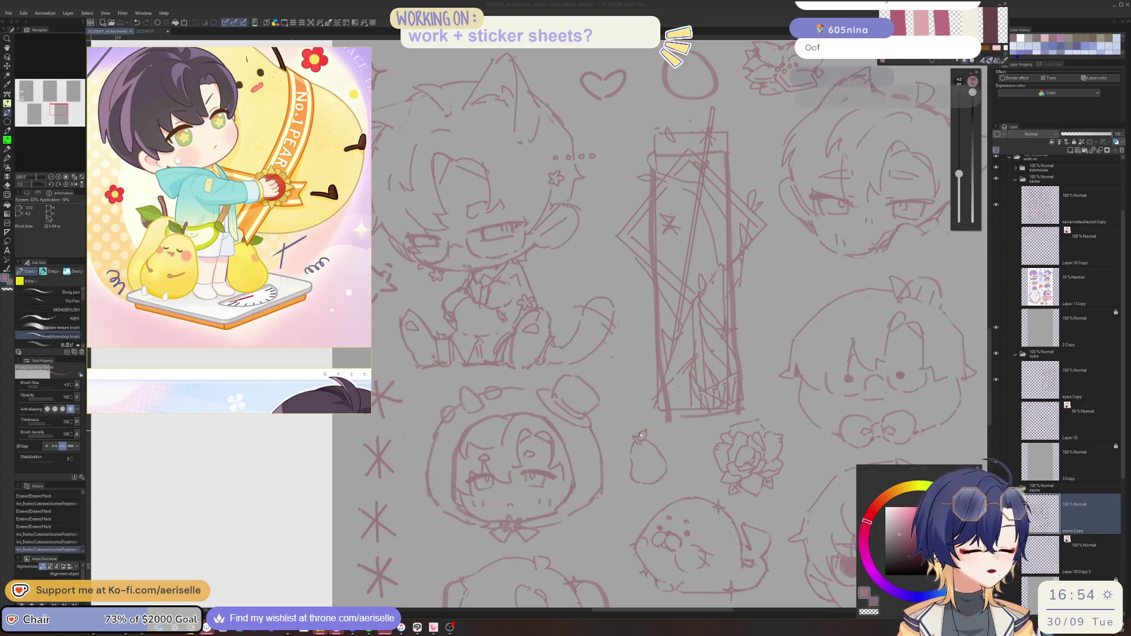
# Zoom out to 100% to see the whole sheet with the stemmed pear beside the rose
pyautogui.scroll(-1, 651, 422)
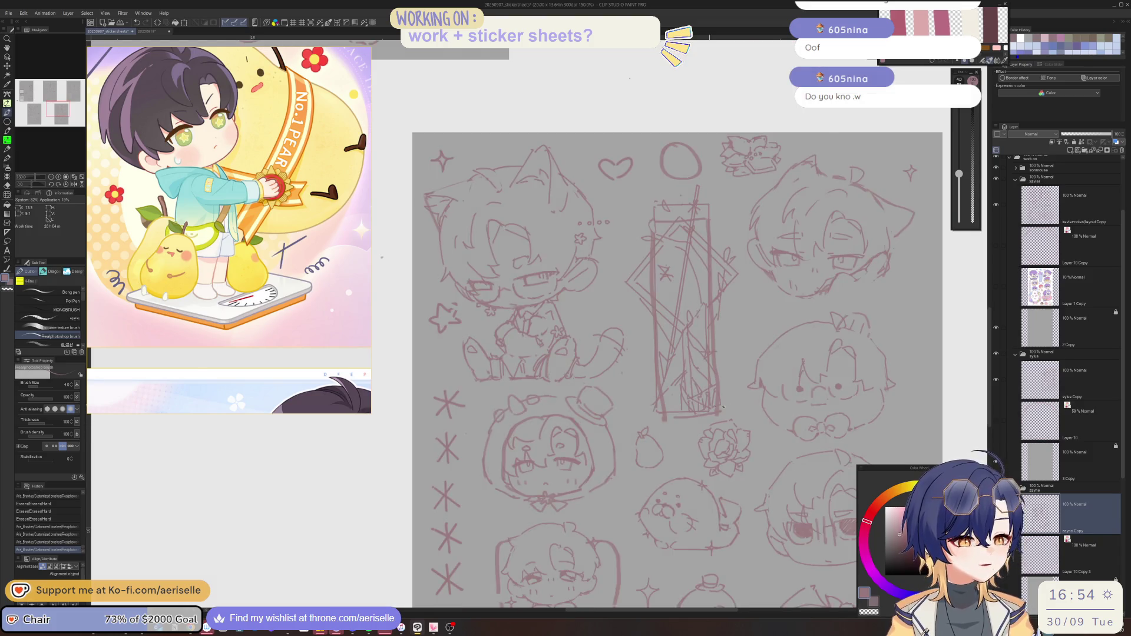
pyautogui.scroll(-1, 652, 420)
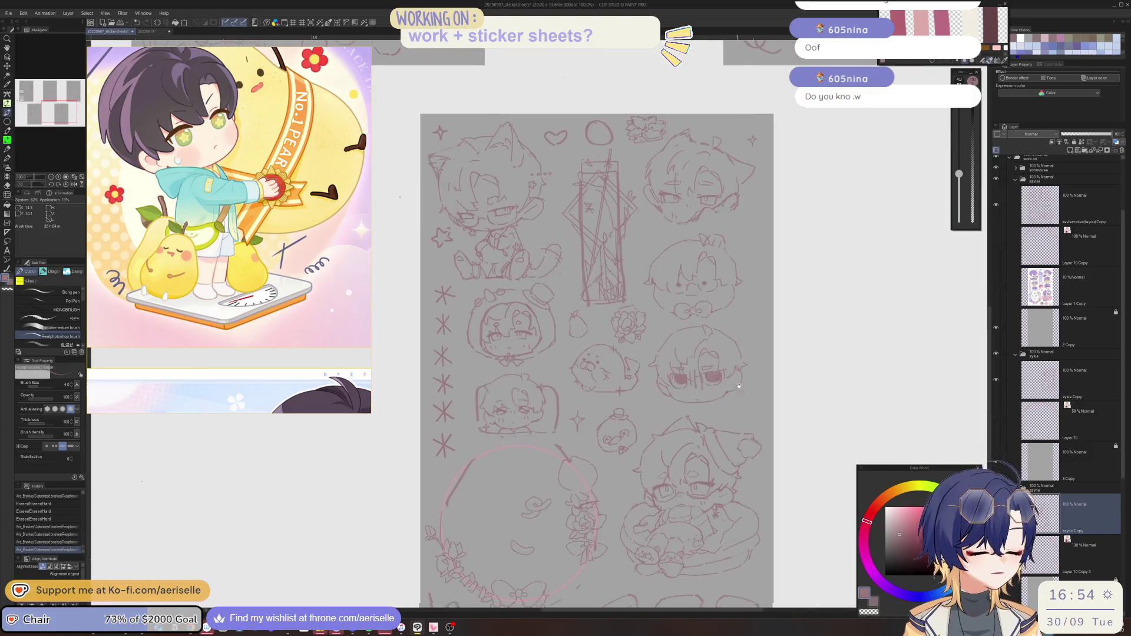
# Lasso the chick sketch, move it up and to the right, then deselect
pyautogui.scroll(1, 633, 406)
pyautogui.press('m')
pyautogui.moveTo(632, 404)
pyautogui.mouseDown()
pyautogui.moveTo(606, 402)
pyautogui.moveTo(607, 475)
pyautogui.moveTo(654, 458)
pyautogui.mouseUp()
pyautogui.press('k')
pyautogui.moveTo(554, 500); pyautogui.dragTo(567, 487)
pyautogui.hotkey('ctrl', 'd')
# Add small pen strokes to the chick's outline and erase a small bit
pyautogui.scroll(-2, 567, 487)
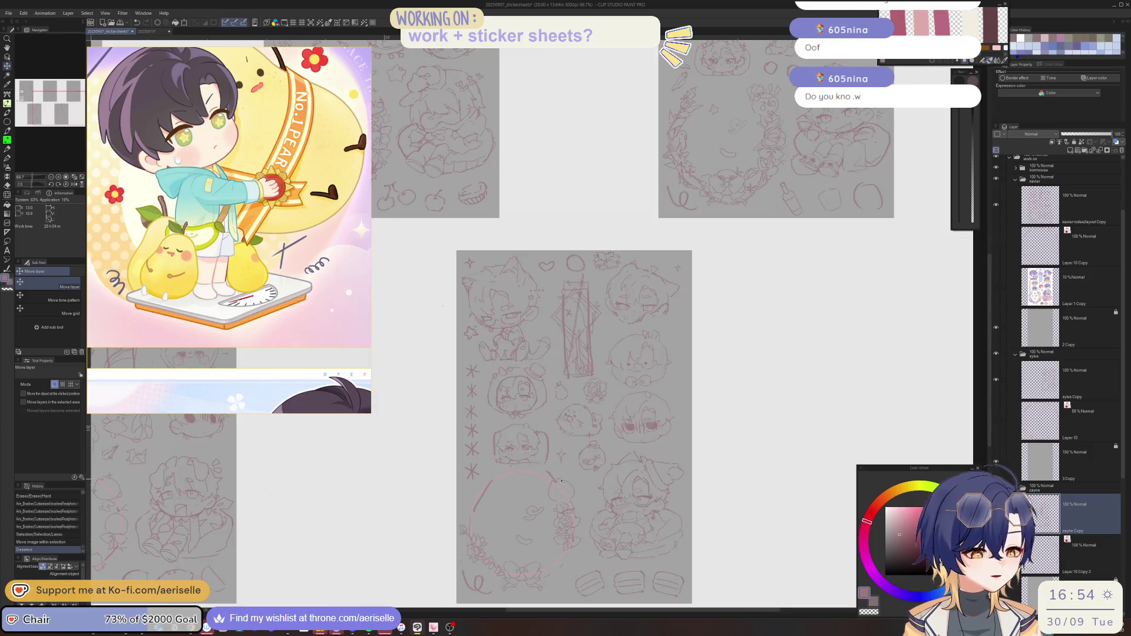
pyautogui.scroll(5, 665, 414)
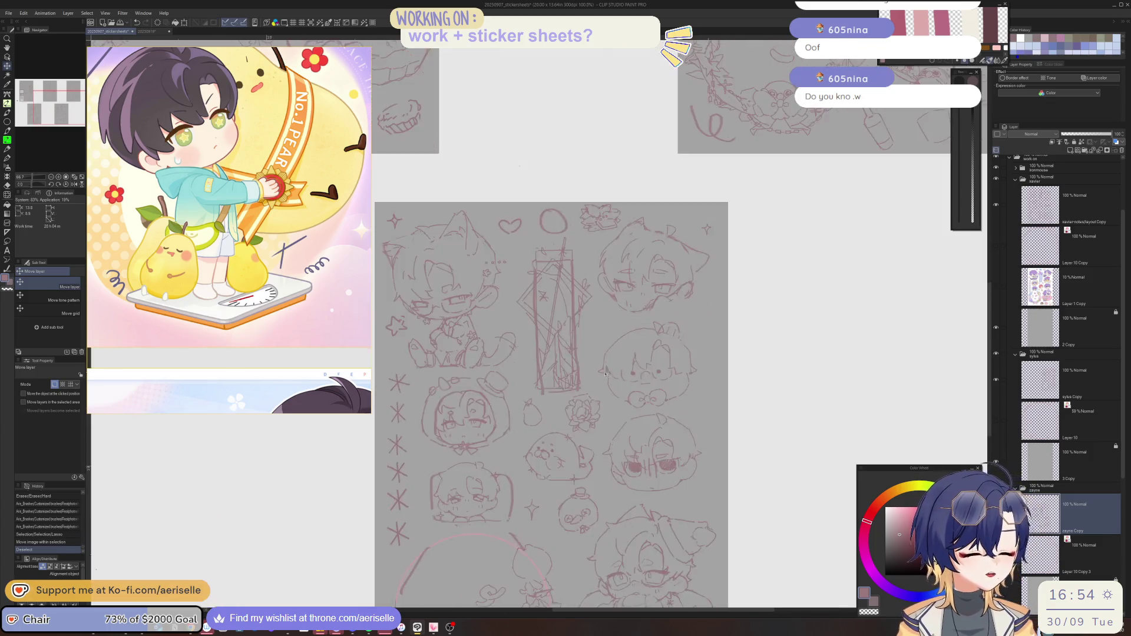
pyautogui.press('b')
pyautogui.moveTo(613, 376); pyautogui.dragTo(613, 398)
pyautogui.moveTo(776, 366); pyautogui.dragTo(771, 389)
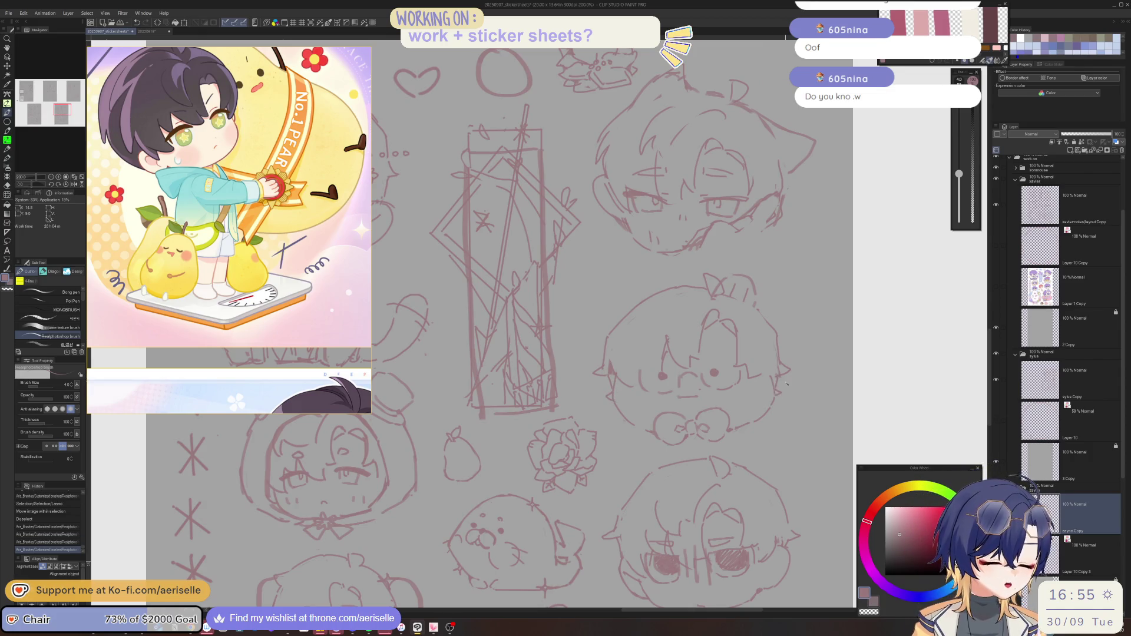
pyautogui.scroll(-3, 697, 417)
pyautogui.scroll(4, 652, 389)
pyautogui.press('e')
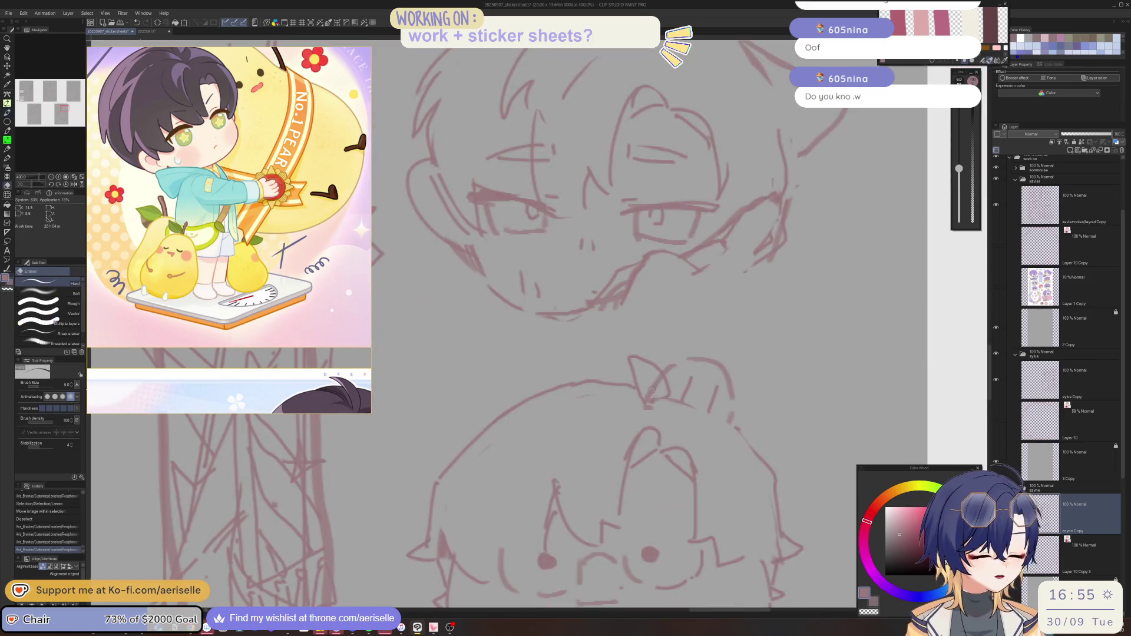
pyautogui.moveTo(656, 380); pyautogui.dragTo(651, 390)
# Zoom out over the sticker sheet and save the file
pyautogui.scroll(-6, 678, 383)
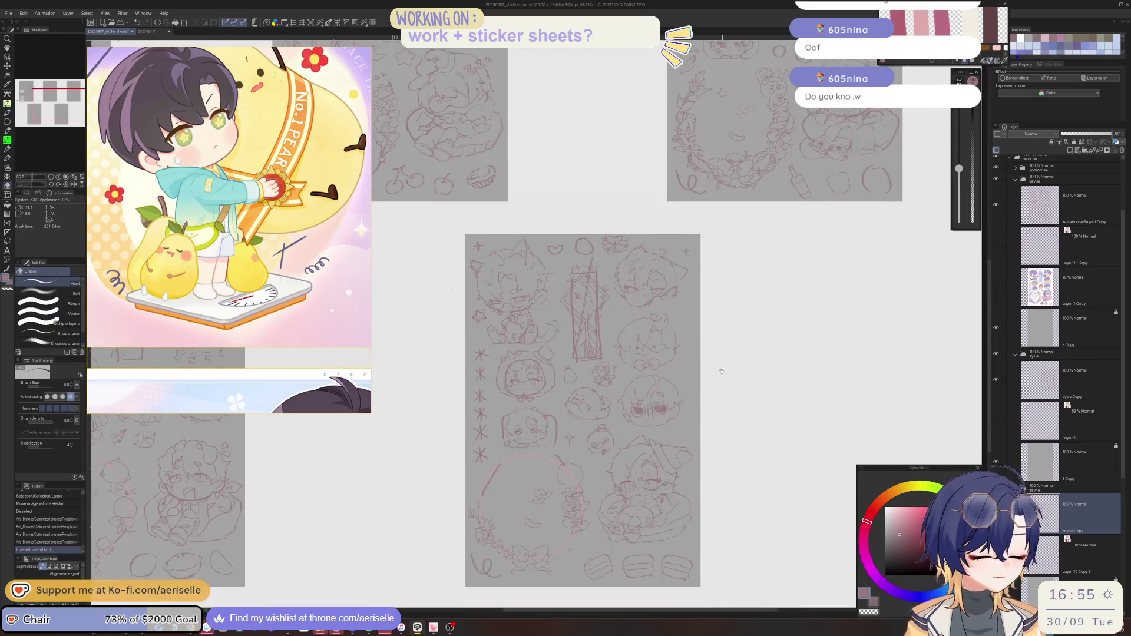
pyautogui.moveTo(727, 384); pyautogui.dragTo(712, 318)
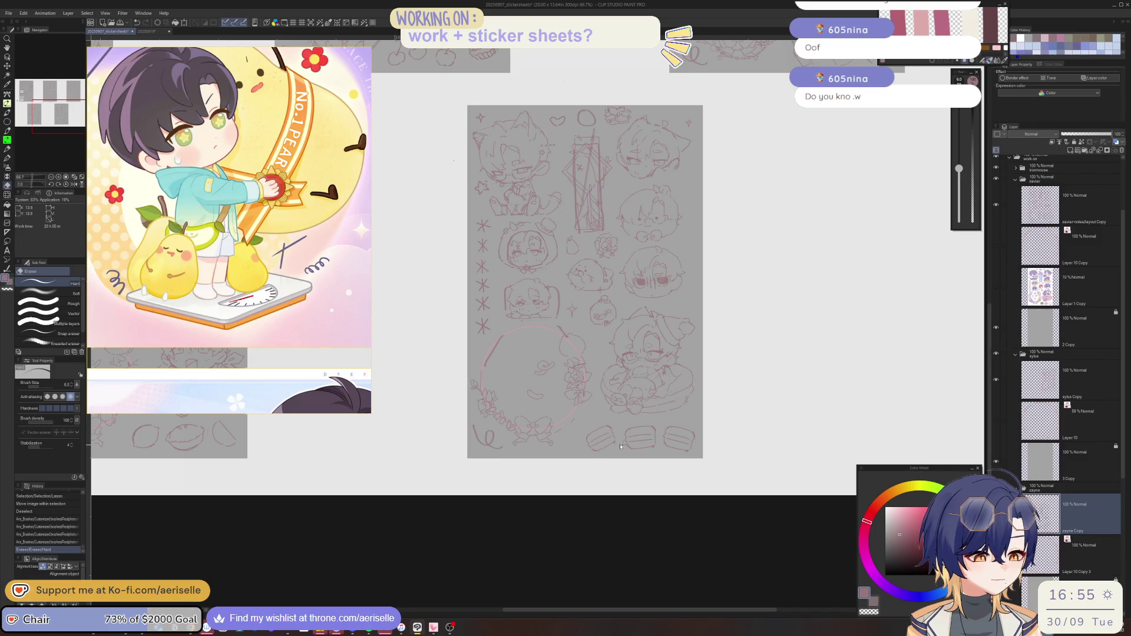
pyautogui.scroll(3, 620, 447)
pyautogui.scroll(-3, 622, 430)
pyautogui.hotkey('ctrl', 's')
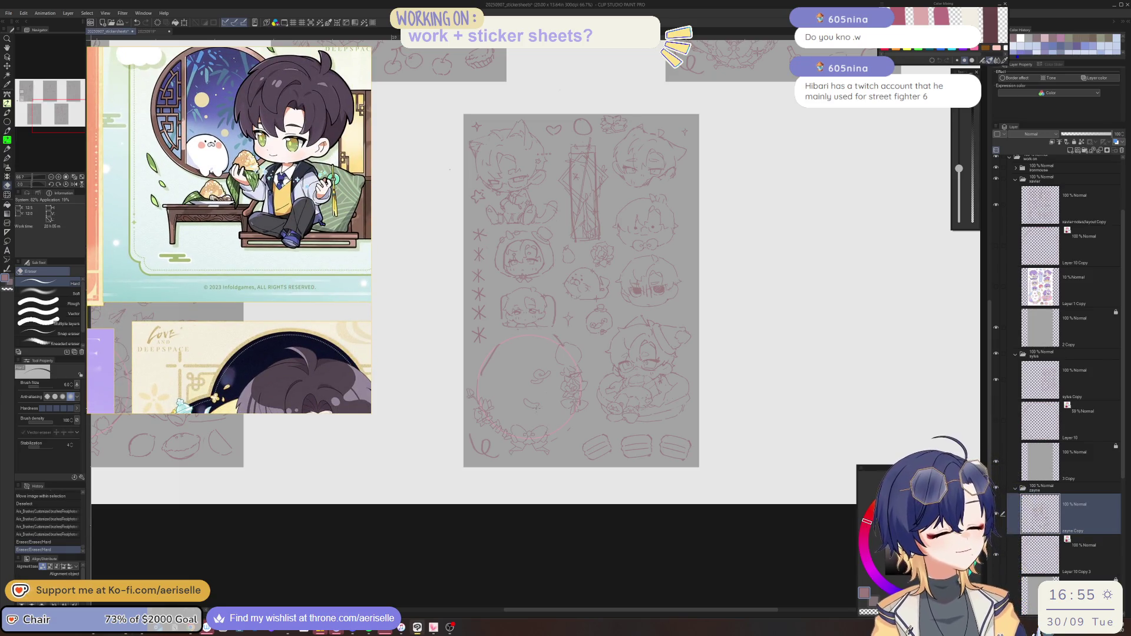
# Pan over the wreath and nudge the strokes on the circle's left edge into place
pyautogui.scroll(5, 556, 416)
pyautogui.press('b')
pyautogui.click(569, 398)
pyautogui.hotkey('ctrl', 'z')
pyautogui.moveTo(322, 342)
pyautogui.mouseDown()
pyautogui.moveTo(450, 439)
pyautogui.moveTo(450, 419)
pyautogui.moveTo(449, 455)
pyautogui.mouseUp()
pyautogui.press('e')
pyautogui.press('m')
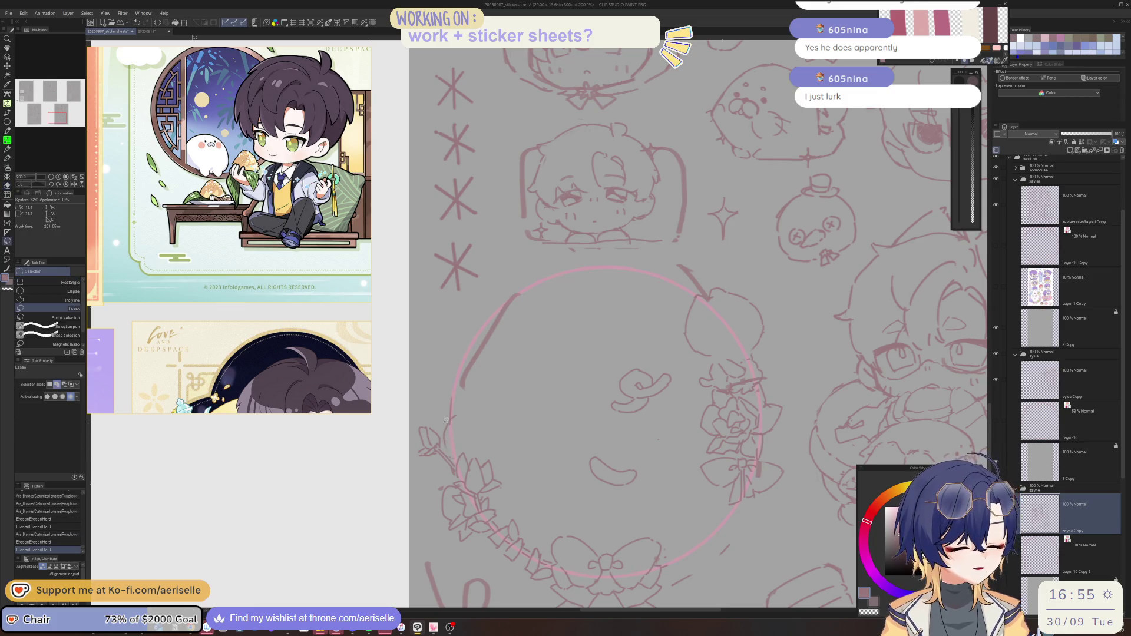
pyautogui.moveTo(456, 412)
pyautogui.mouseDown()
pyautogui.moveTo(453, 453)
pyautogui.moveTo(460, 411)
pyautogui.moveTo(452, 433)
pyautogui.mouseUp()
pyautogui.press('p')
pyautogui.hotkey('ctrl', 'd')
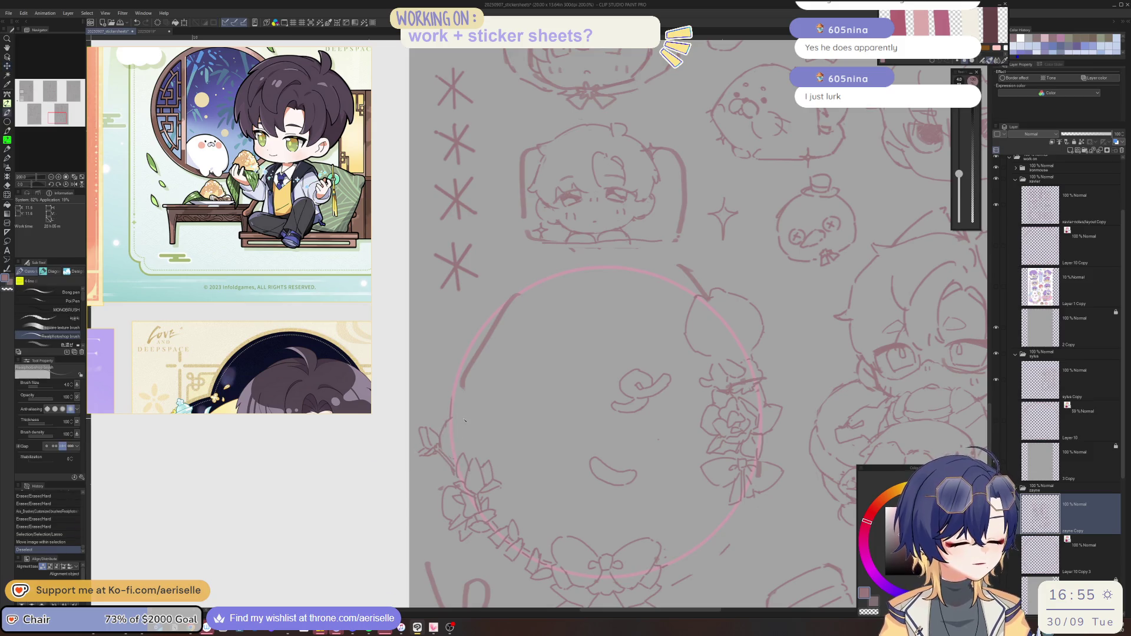
# Draw the small critter's eyes, nose, mouth and left head outline on the wreath's edge
pyautogui.click(460, 418)
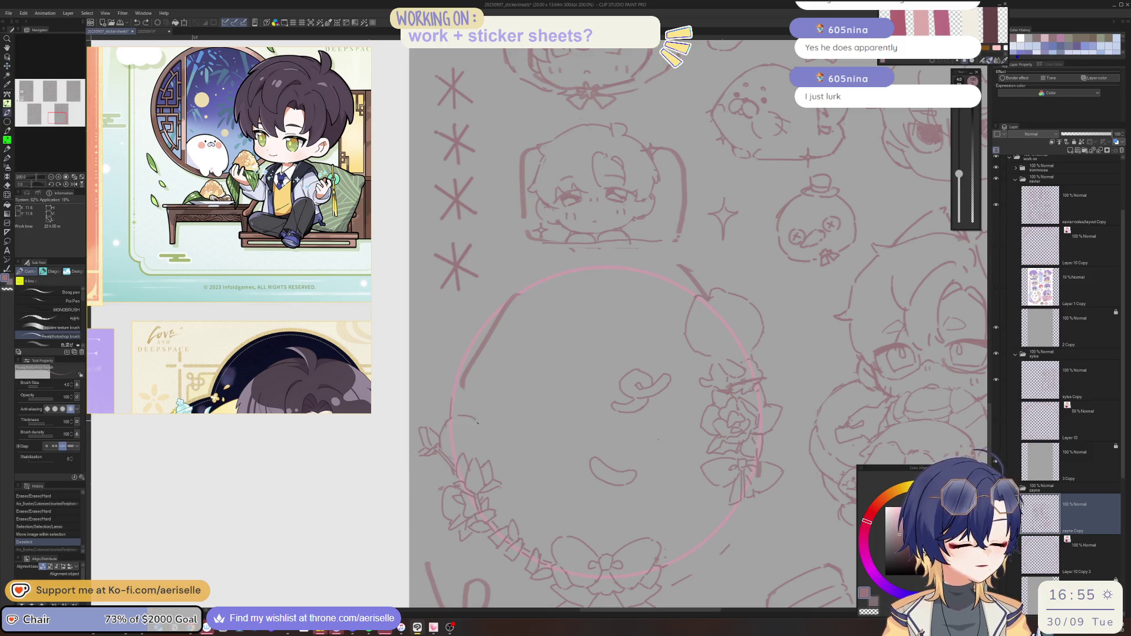
pyautogui.click(477, 422)
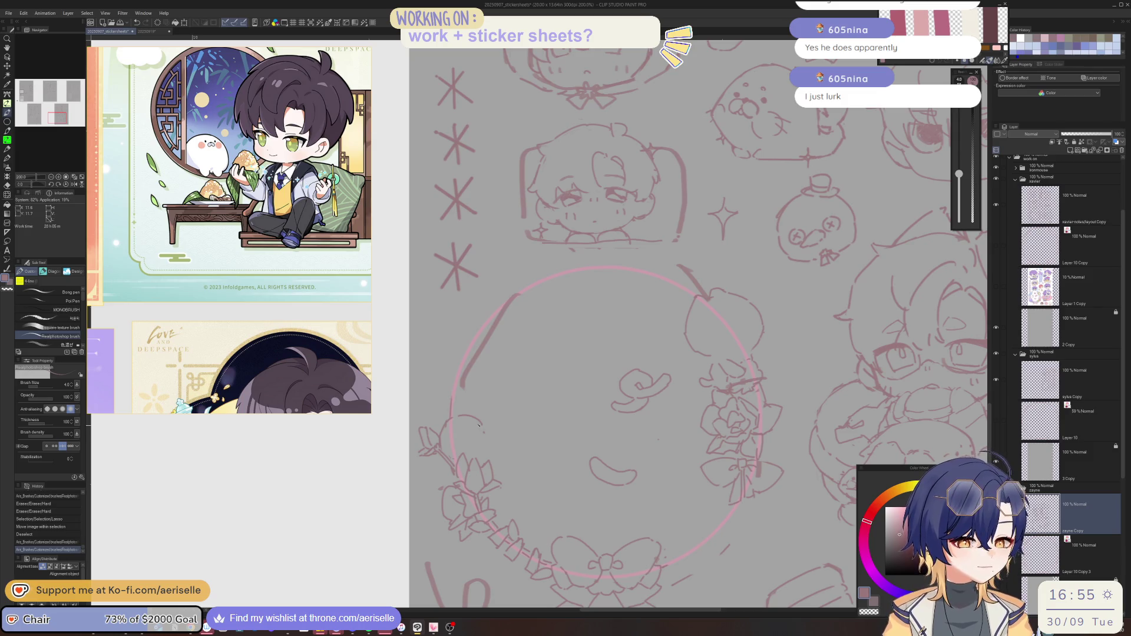
pyautogui.scroll(4, 457, 430)
pyautogui.click(449, 410)
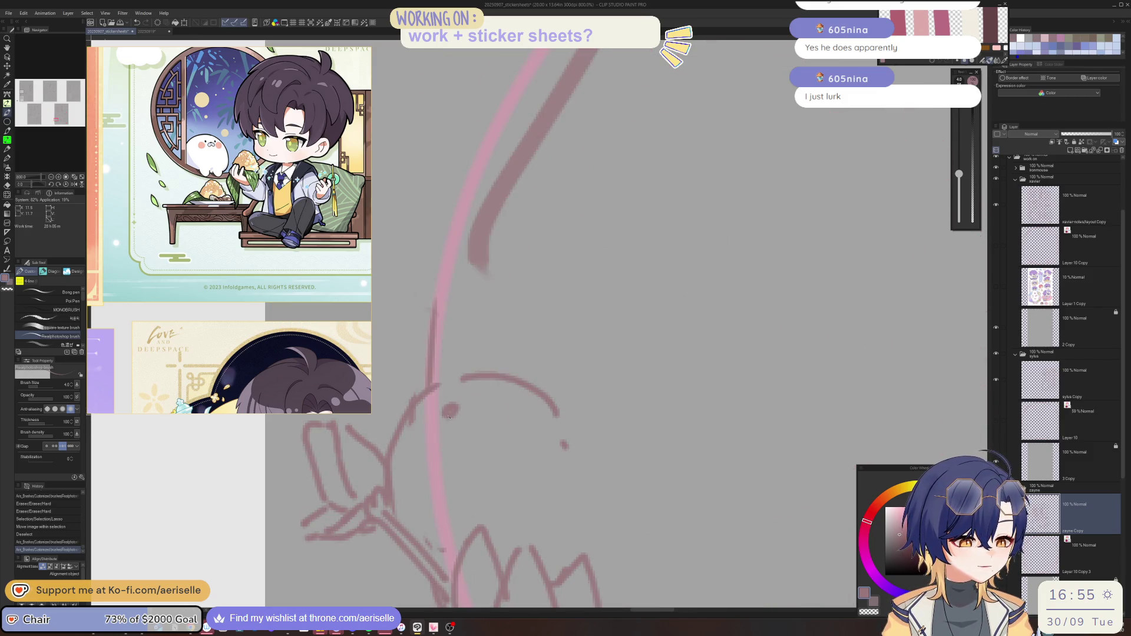
pyautogui.click(512, 435)
pyautogui.click(479, 420)
pyautogui.moveTo(471, 419)
pyautogui.mouseDown()
pyautogui.moveTo(439, 430)
pyautogui.moveTo(491, 465)
pyautogui.moveTo(486, 424)
pyautogui.mouseUp()
pyautogui.moveTo(543, 474); pyautogui.dragTo(553, 474)
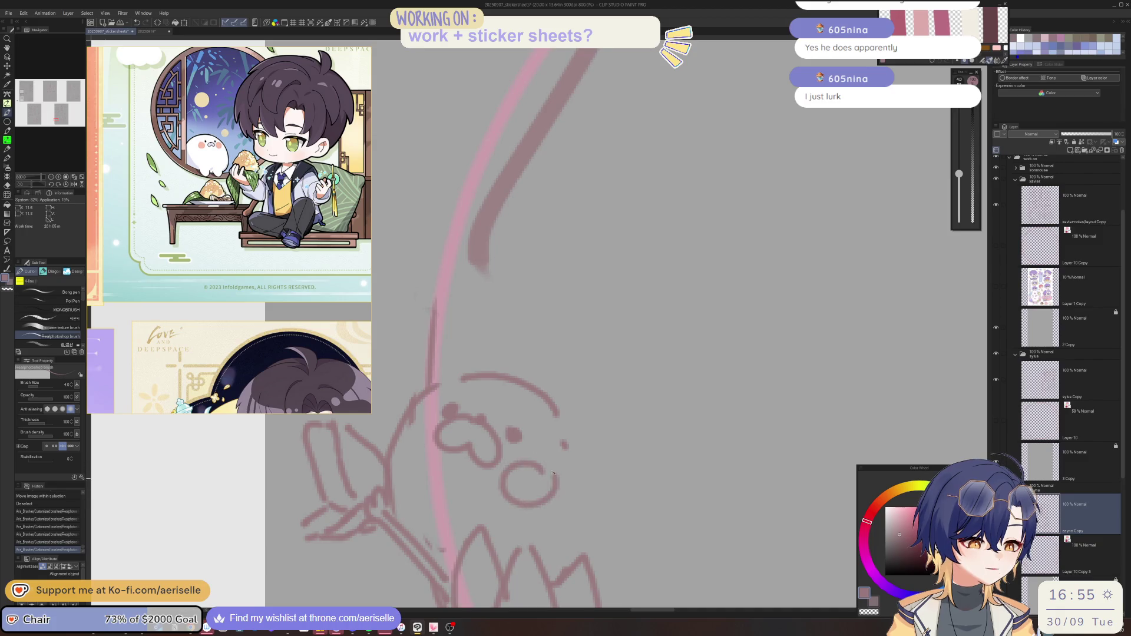
pyautogui.moveTo(415, 416); pyautogui.dragTo(393, 453)
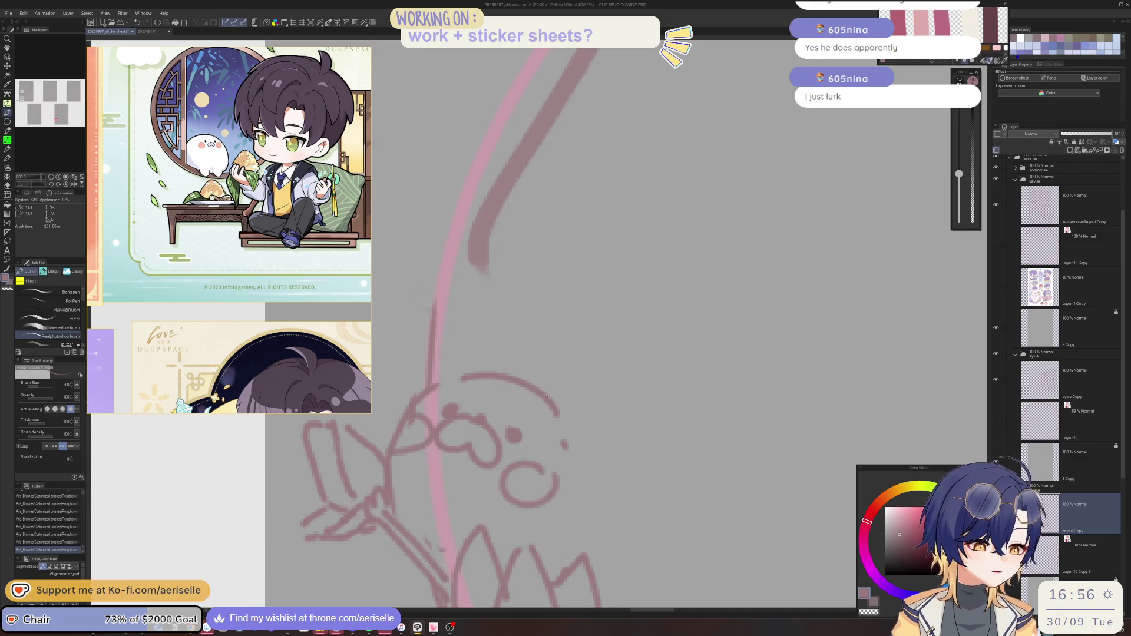
pyautogui.moveTo(463, 377)
pyautogui.mouseDown()
pyautogui.moveTo(384, 454)
pyautogui.moveTo(400, 437)
pyautogui.mouseUp()
# Add short strokes on the wreath near the critter and clean up stray line bits
pyautogui.press('e')
pyautogui.scroll(-3, 589, 328)
pyautogui.press('p')
pyautogui.moveTo(587, 327); pyautogui.dragTo(590, 344)
pyautogui.moveTo(493, 361); pyautogui.dragTo(514, 384)
pyautogui.press('e')
pyautogui.click(519, 365)
pyautogui.press('p')
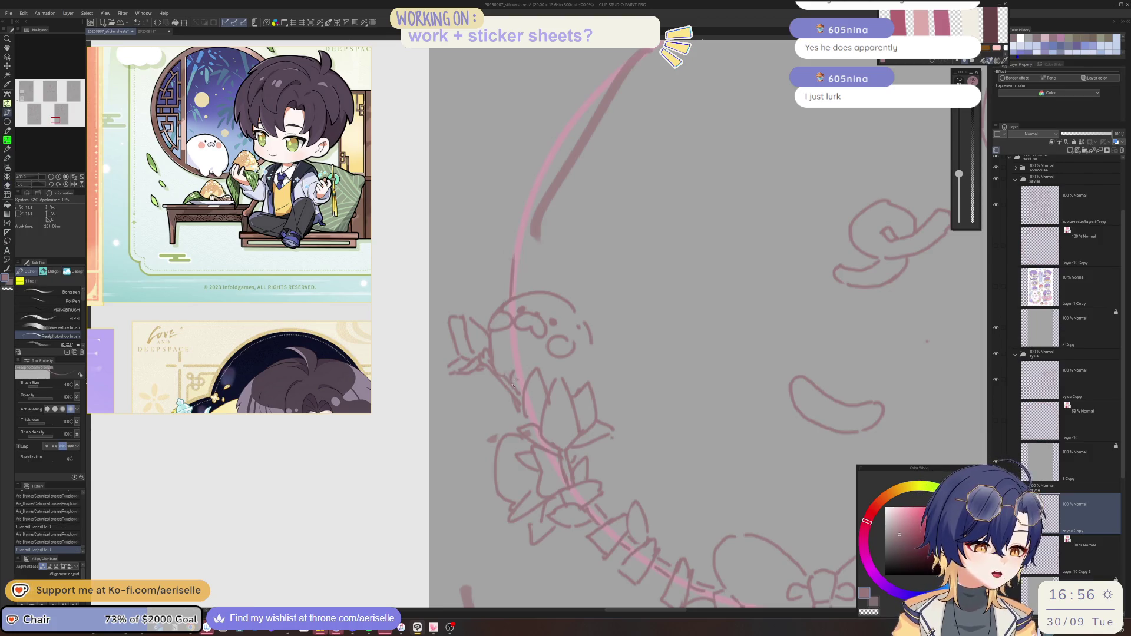
pyautogui.press('e')
pyautogui.click(515, 371)
pyautogui.hotkey('ctrl', 'z')
pyautogui.hotkey('ctrl', 'z')
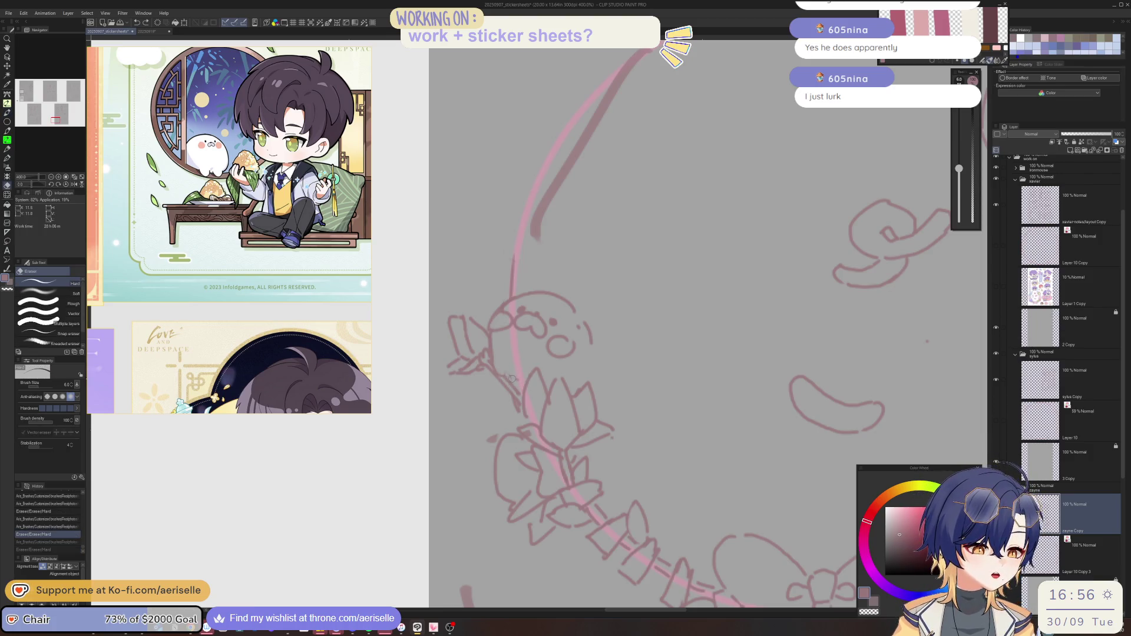
pyautogui.press('p')
pyautogui.moveTo(511, 372); pyautogui.dragTo(510, 388)
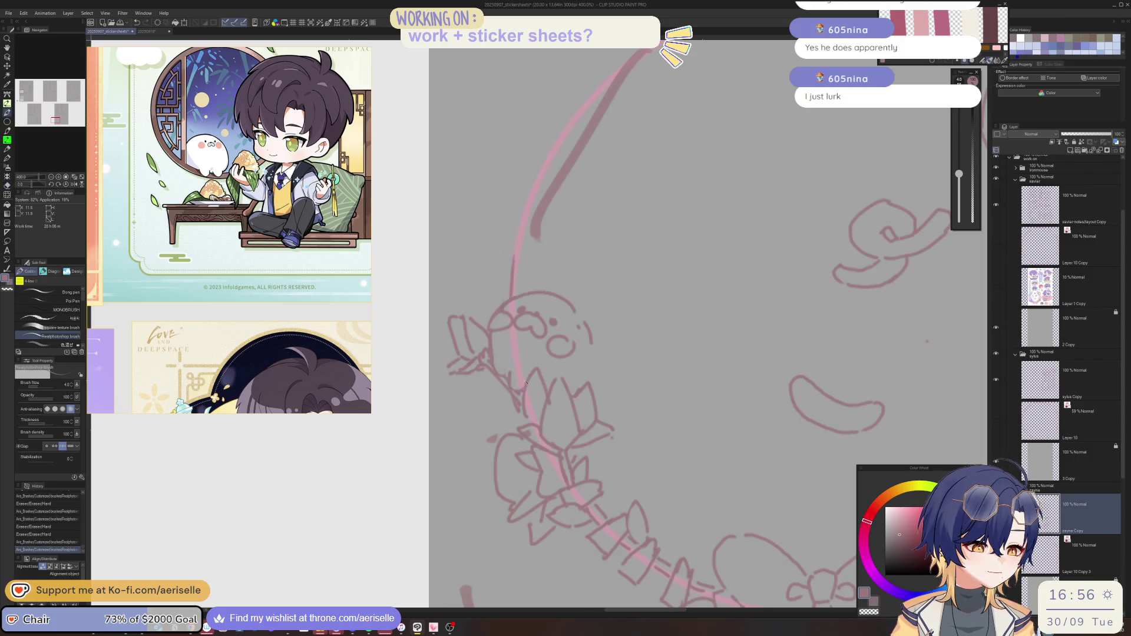
# Try leaf strokes on the wreath with the view mirrored, undoing the attempts
pyautogui.press('h')
pyautogui.moveTo(584, 381)
pyautogui.mouseDown()
pyautogui.moveTo(562, 423)
pyautogui.moveTo(563, 405)
pyautogui.moveTo(556, 412)
pyautogui.mouseUp()
pyautogui.hotkey('ctrl', 'z')
pyautogui.press('e')
pyautogui.press('p')
pyautogui.press('h')
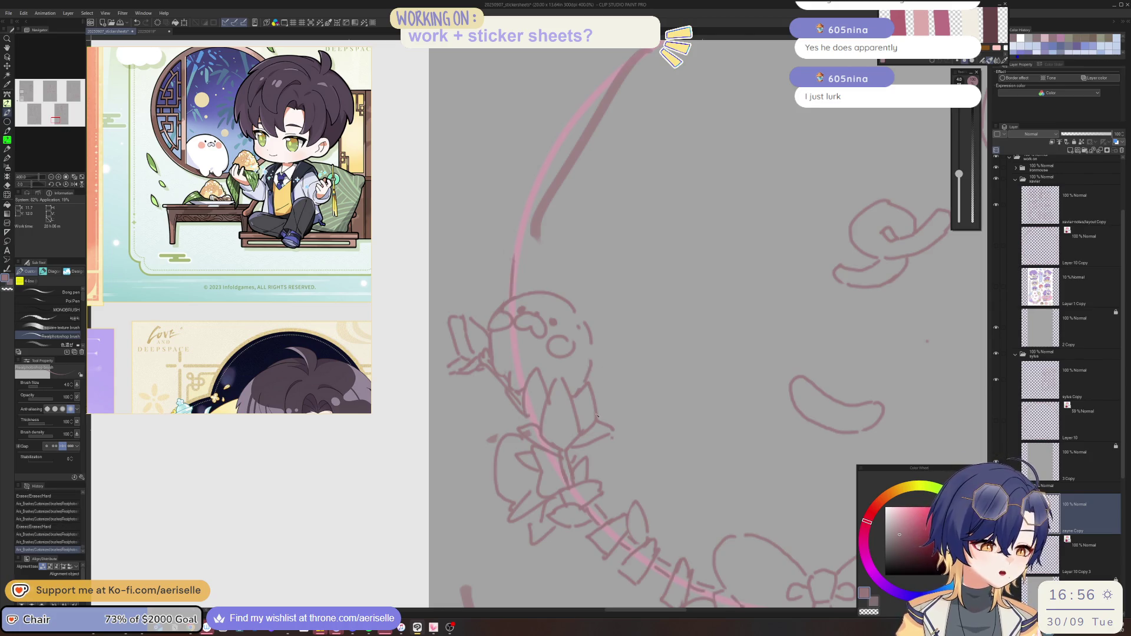
pyautogui.moveTo(595, 410)
pyautogui.mouseDown()
pyautogui.moveTo(626, 404)
pyautogui.moveTo(630, 390)
pyautogui.moveTo(620, 405)
pyautogui.mouseUp()
pyautogui.hotkey('ctrl', 'z')
# Fit the sheet in view, add leaf strokes on the wreath's left side, and save
pyautogui.hotkey('ctrl', 'alt', '0')
pyautogui.scroll(5, 640, 401)
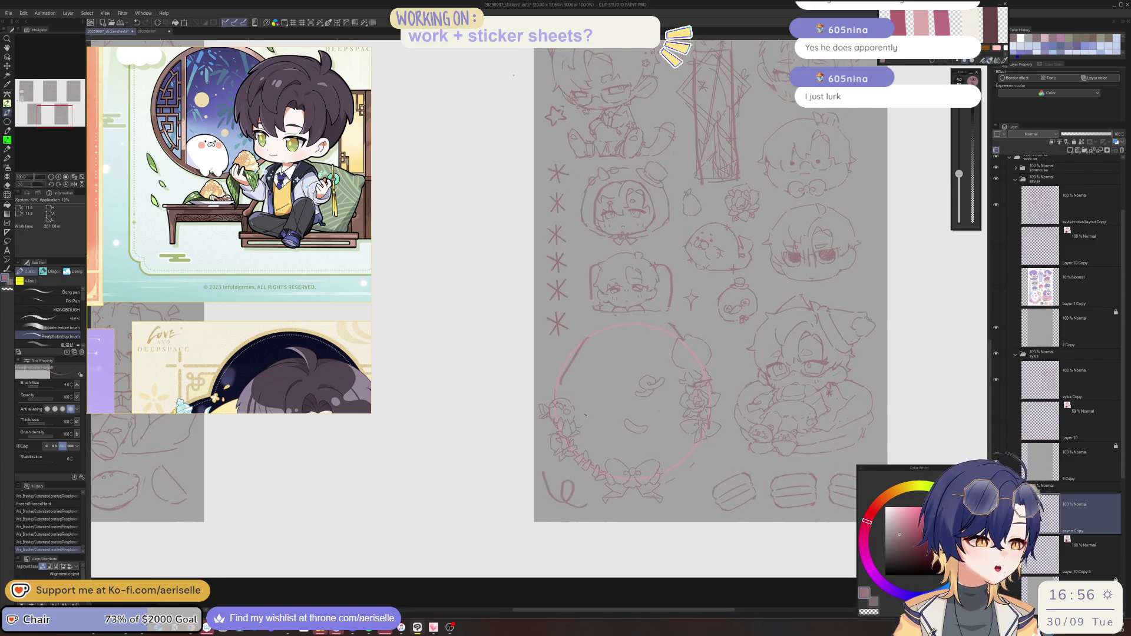
pyautogui.moveTo(580, 459)
pyautogui.mouseDown()
pyautogui.moveTo(588, 425)
pyautogui.moveTo(593, 449)
pyautogui.moveTo(604, 439)
pyautogui.moveTo(600, 463)
pyautogui.mouseUp()
pyautogui.press('h')
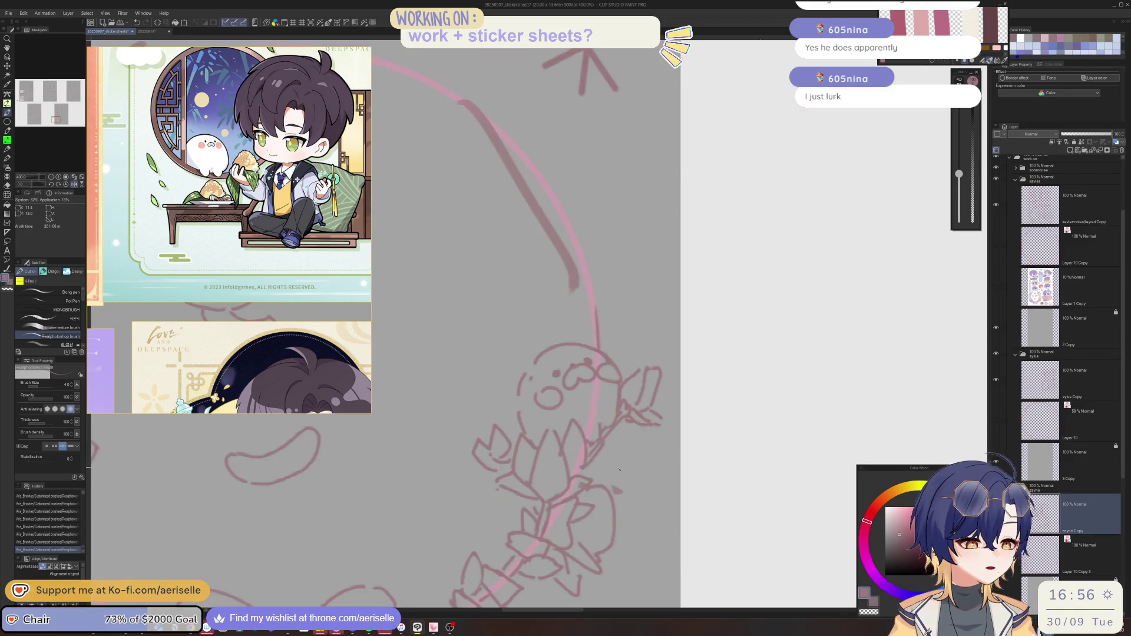
pyautogui.hotkey('ctrl', 'z')
pyautogui.press('e')
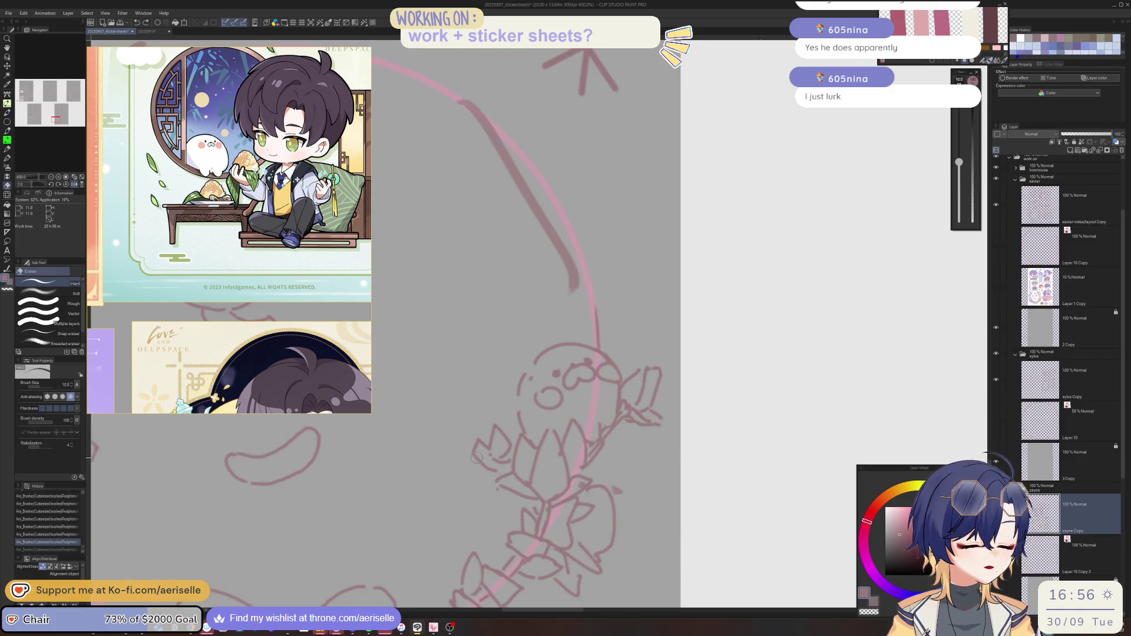
pyautogui.press('p')
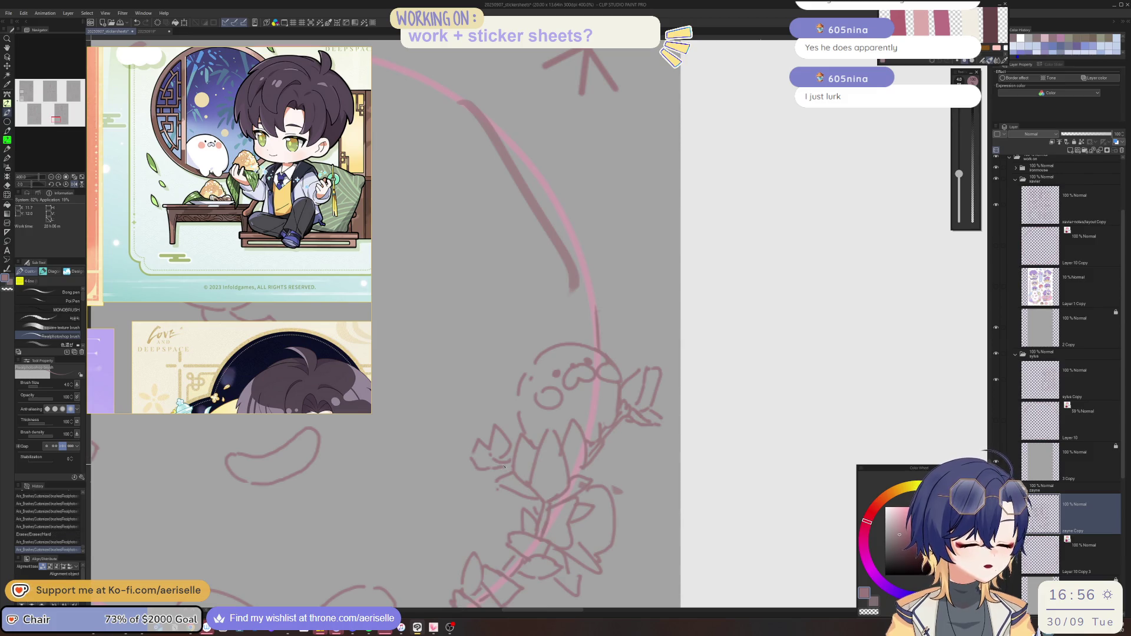
pyautogui.moveTo(498, 471); pyautogui.dragTo(504, 469)
pyautogui.hotkey('ctrl', 's')
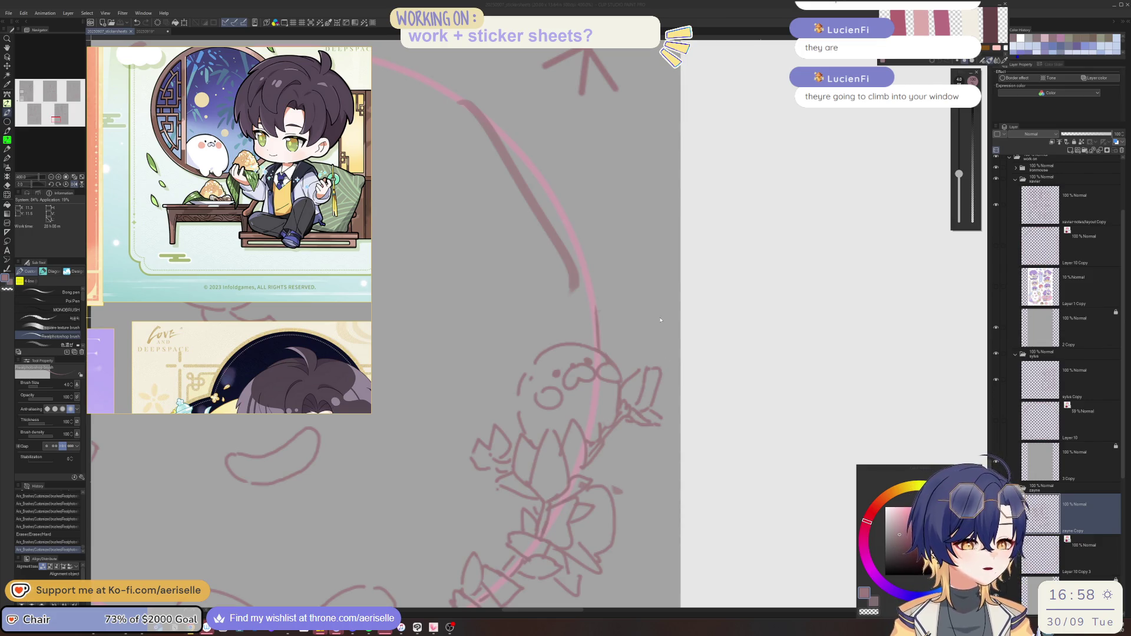
# Unmirror the view and place small pen marks and leaf strokes on the wreath's left side
pyautogui.scroll(-5, 632, 416)
pyautogui.press('h')
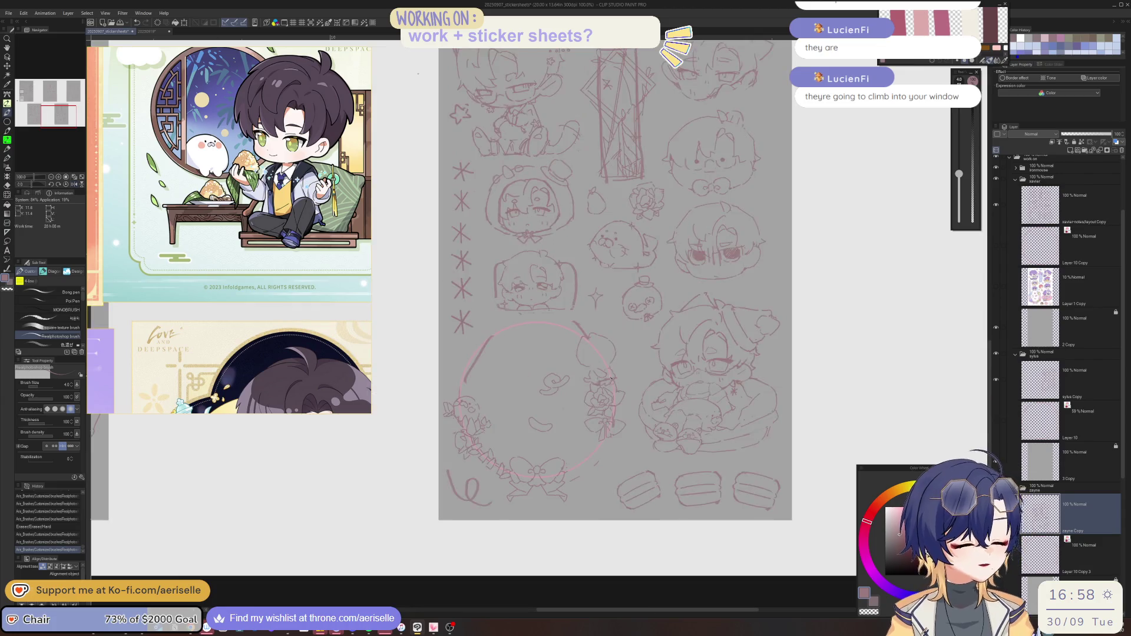
pyautogui.scroll(2, 514, 431)
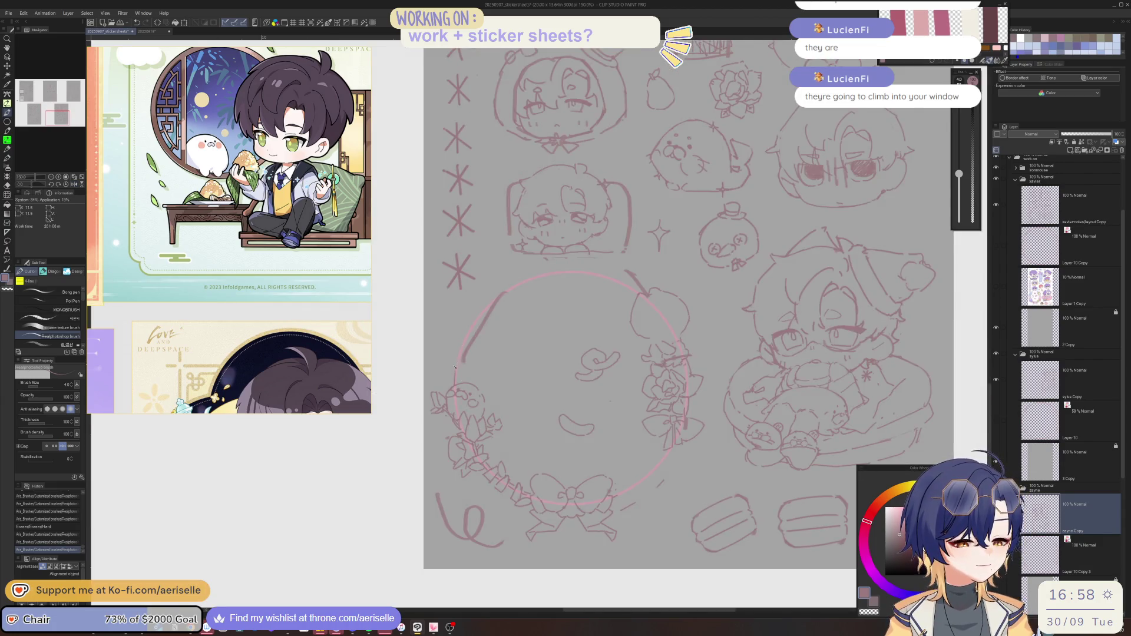
pyautogui.scroll(1, 455, 366)
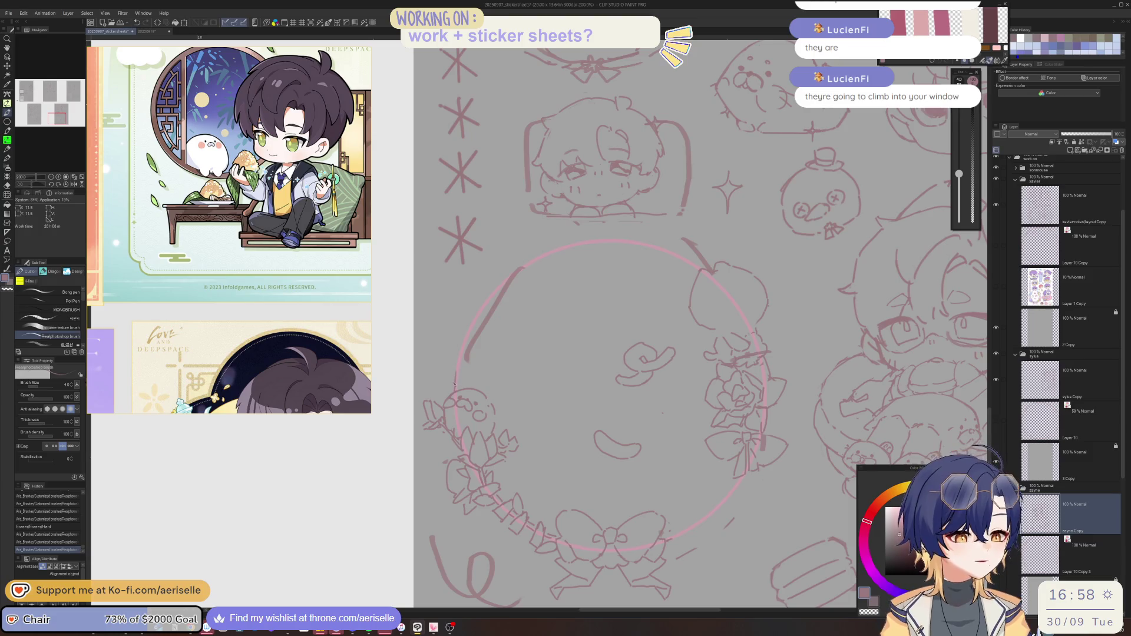
pyautogui.click(453, 387)
pyautogui.click(454, 371)
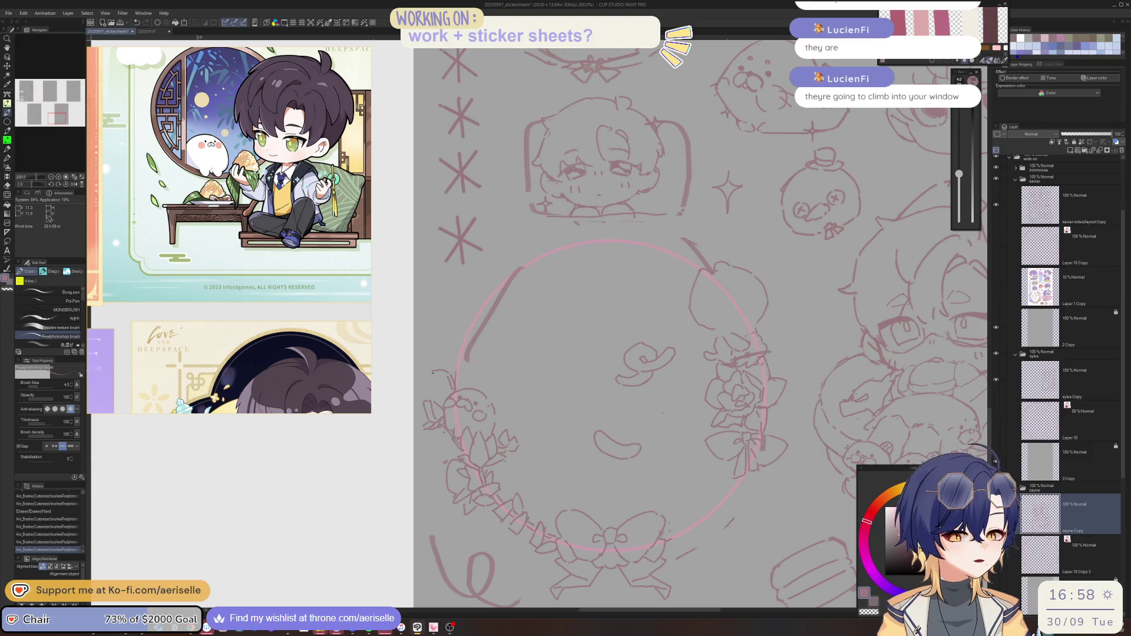
pyautogui.click(445, 383)
pyautogui.click(448, 361)
pyautogui.hotkey('ctrl', 'z')
pyautogui.moveTo(460, 357)
pyautogui.mouseDown()
pyautogui.moveTo(446, 366)
pyautogui.moveTo(461, 358)
pyautogui.mouseUp()
pyautogui.hotkey('ctrl', 'z')
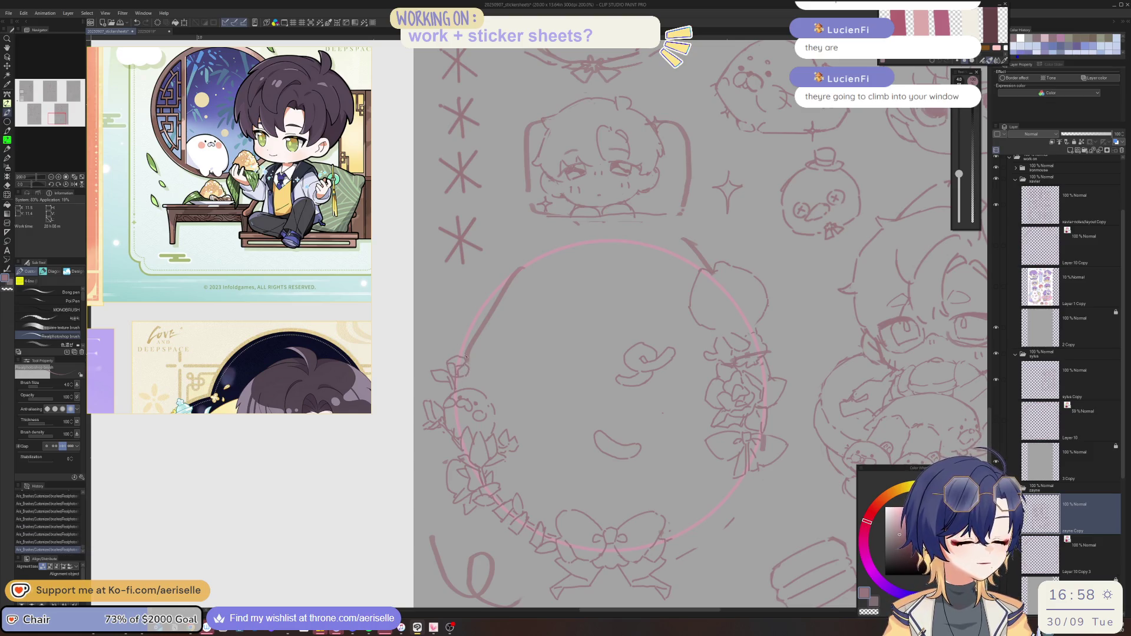
# Erase and redraw small spots on the left flower, checking it in a mirrored view
pyautogui.press('e')
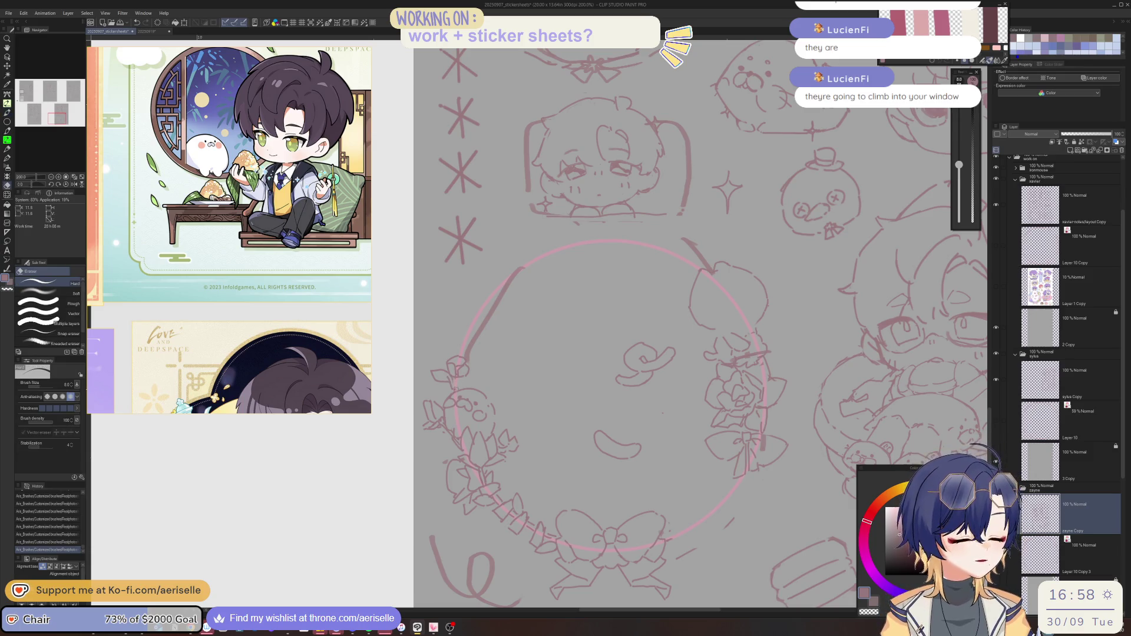
pyautogui.press('p')
pyautogui.press('h')
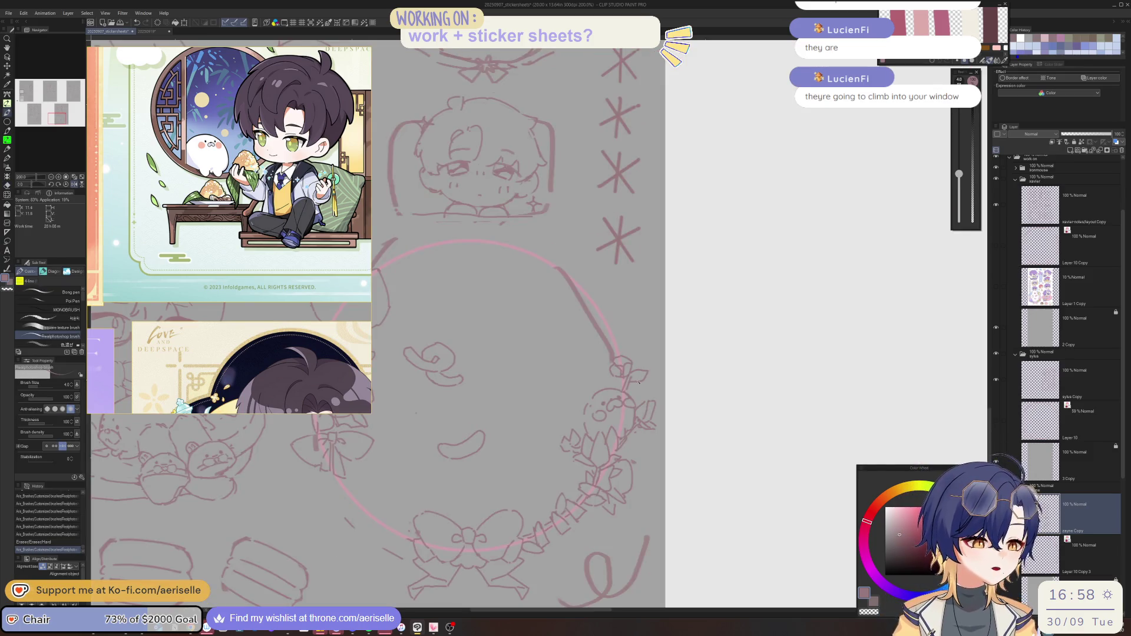
pyautogui.press('e')
pyautogui.click(637, 383)
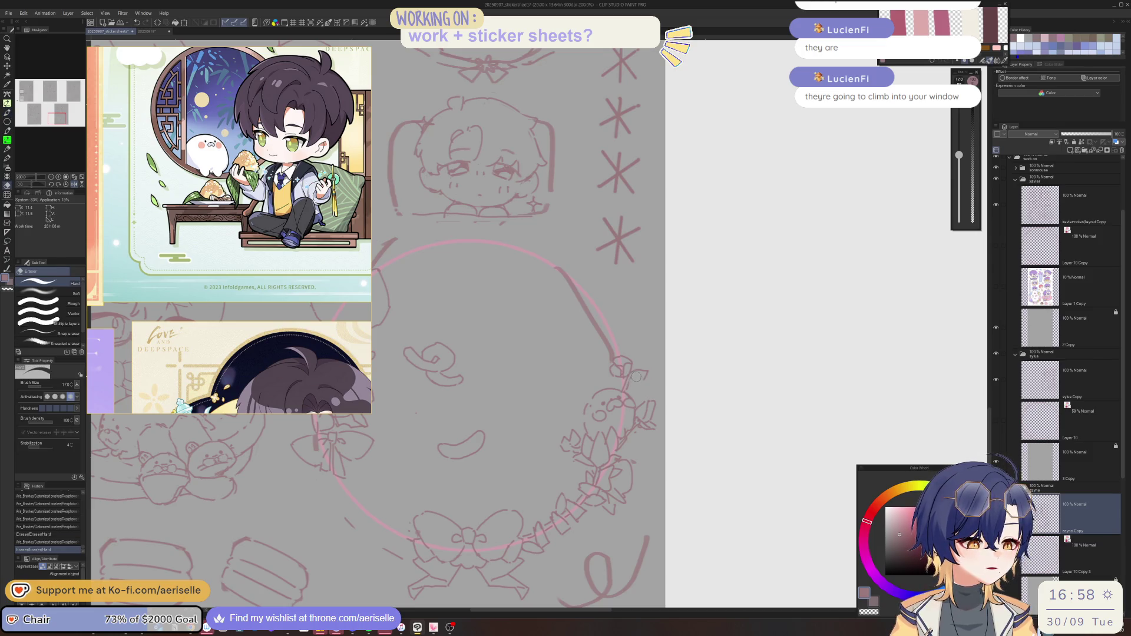
pyautogui.press('p')
pyautogui.click(637, 383)
pyautogui.press('e')
pyautogui.click(635, 372)
pyautogui.press('p')
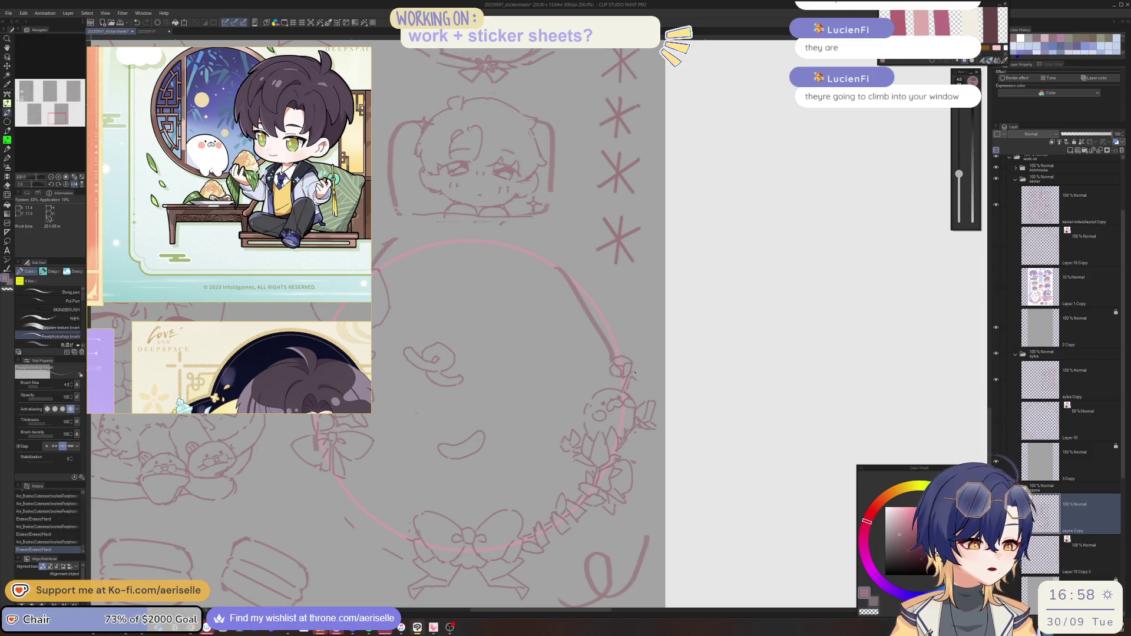
pyautogui.press('h')
pyautogui.moveTo(637, 380)
pyautogui.mouseDown()
pyautogui.moveTo(646, 372)
pyautogui.moveTo(676, 408)
pyautogui.mouseUp()
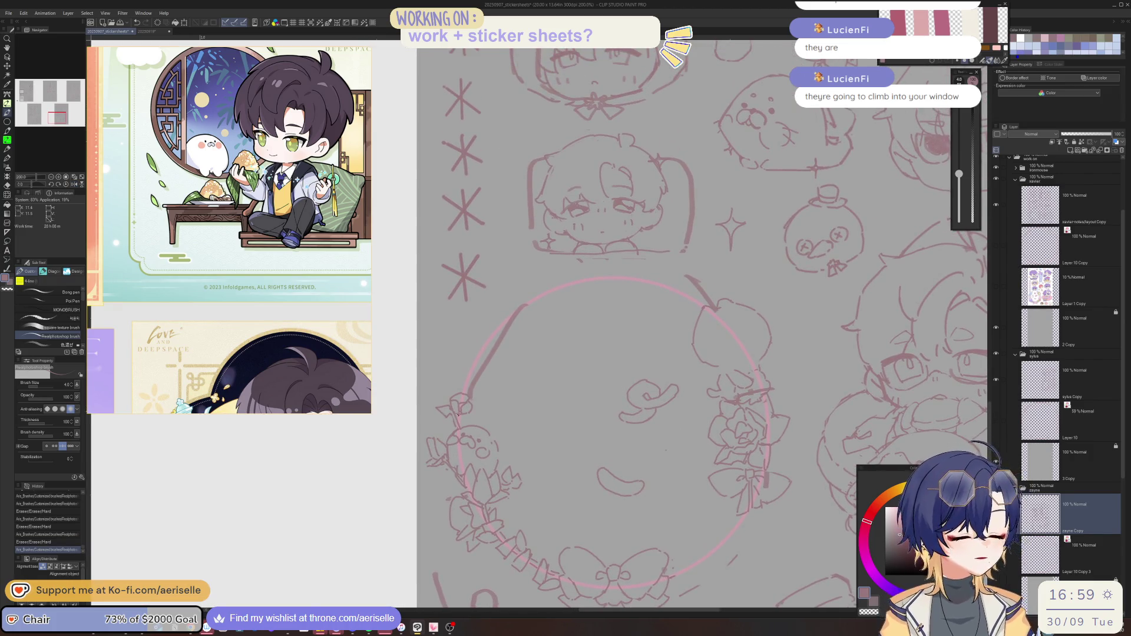
# Tilt the canvas and draw a new line on the left flower
pyautogui.scroll(4, 450, 408)
pyautogui.moveTo(450, 391)
pyautogui.mouseDown()
pyautogui.moveTo(415, 394)
pyautogui.moveTo(463, 424)
pyautogui.mouseUp()
pyautogui.hotkey('ctrl', 'z')
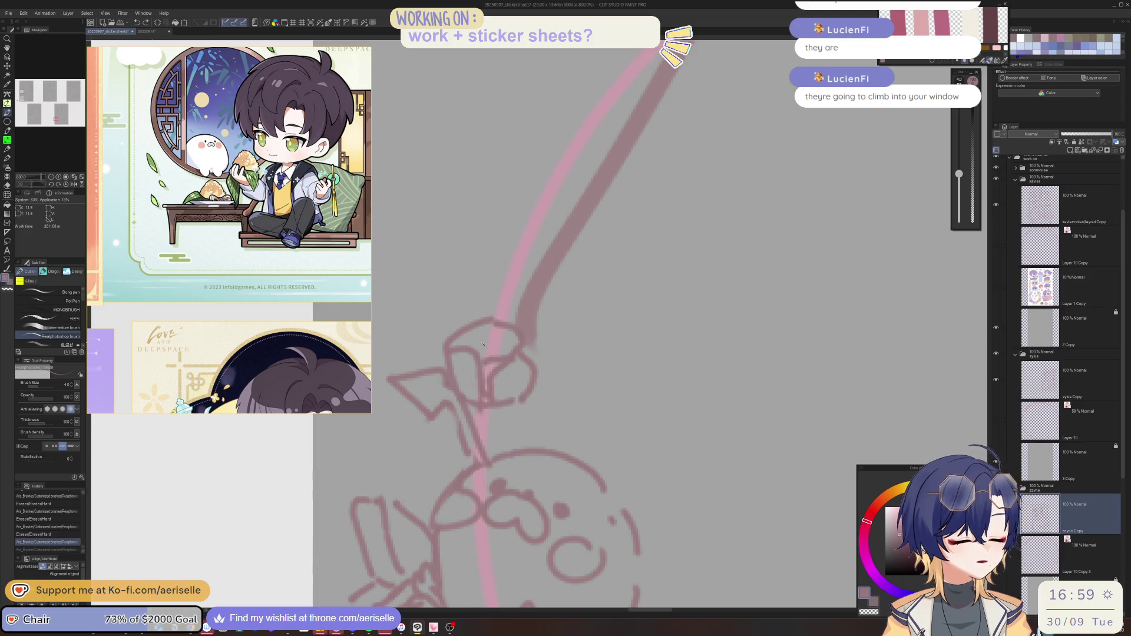
pyautogui.scroll(-4, 483, 344)
pyautogui.press('-')
pyautogui.press('-')
pyautogui.scroll(4, 507, 383)
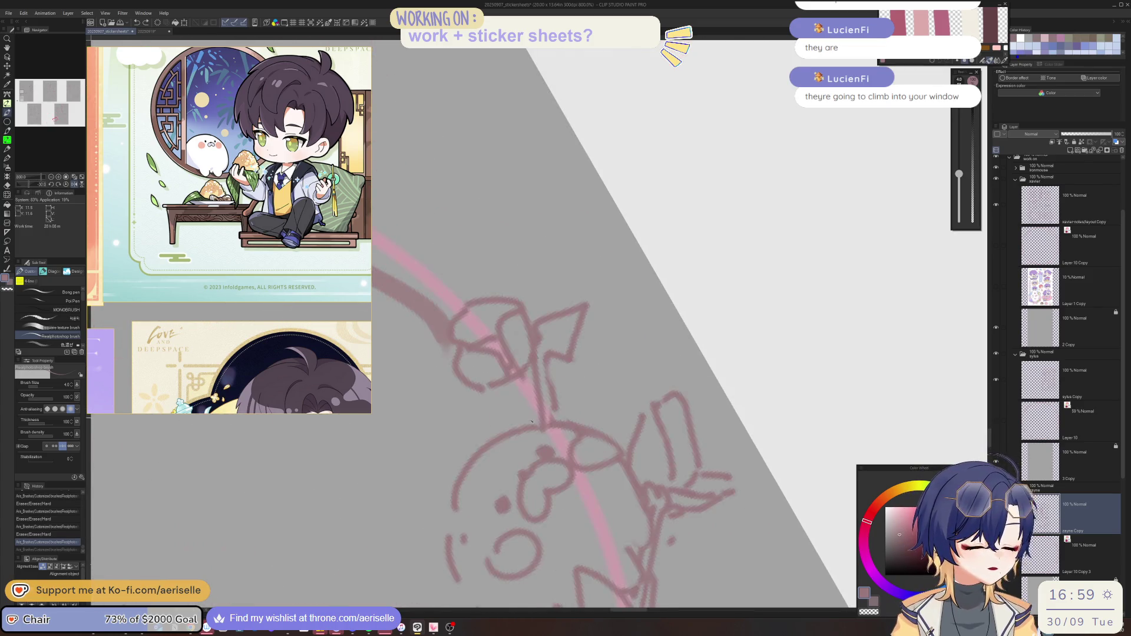
pyautogui.moveTo(523, 411)
pyautogui.mouseDown()
pyautogui.moveTo(584, 340)
pyautogui.moveTo(521, 428)
pyautogui.mouseUp()
# Redraw the flower's petal lines, then rotate the canvas upright to view more of the wreath
pyautogui.press('e')
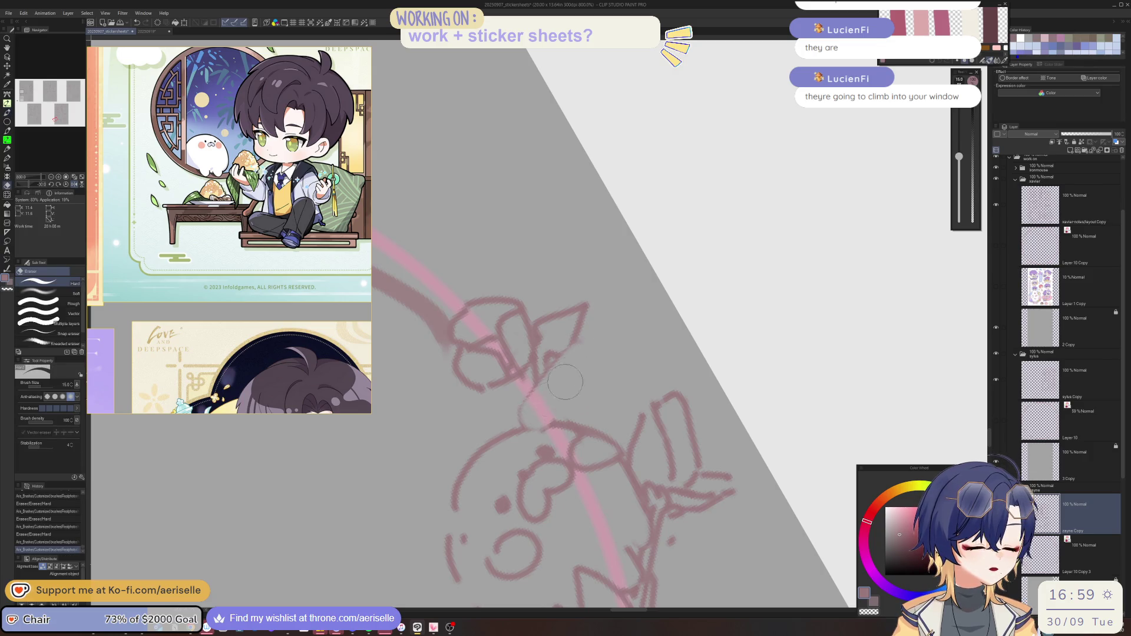
pyautogui.press('b')
pyautogui.moveTo(574, 346)
pyautogui.mouseDown()
pyautogui.moveTo(518, 421)
pyautogui.moveTo(589, 357)
pyautogui.moveTo(590, 423)
pyautogui.moveTo(551, 421)
pyautogui.mouseUp()
pyautogui.moveTo(628, 390); pyautogui.dragTo(612, 435)
pyautogui.press('^')
pyautogui.press('^')
pyautogui.scroll(-4, 525, 356)
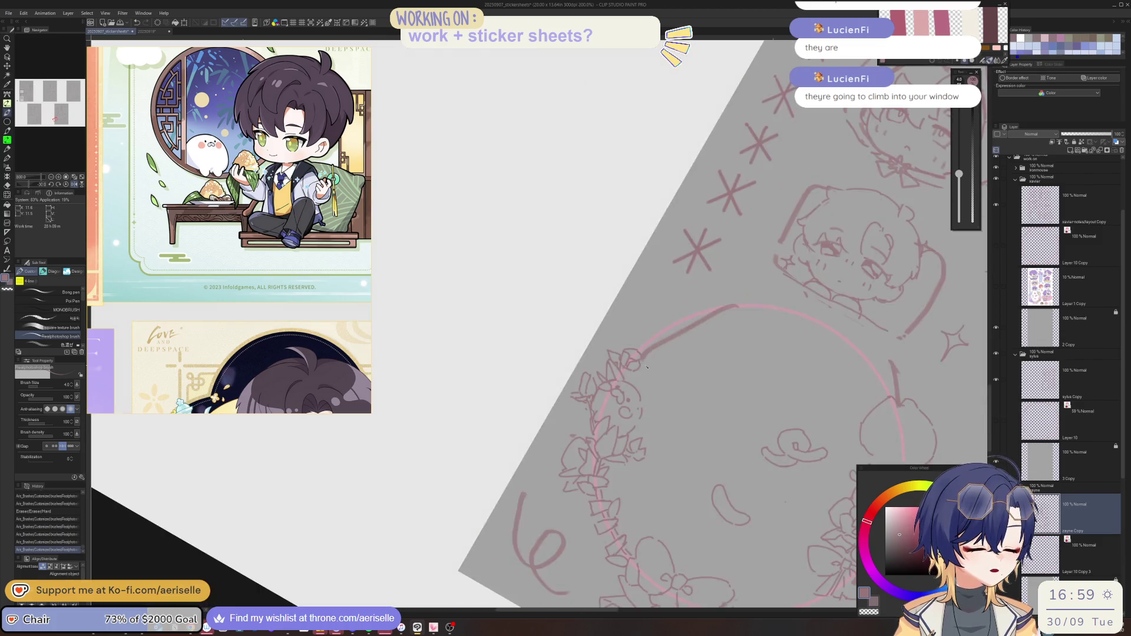
pyautogui.moveTo(525, 356); pyautogui.dragTo(424, 462)
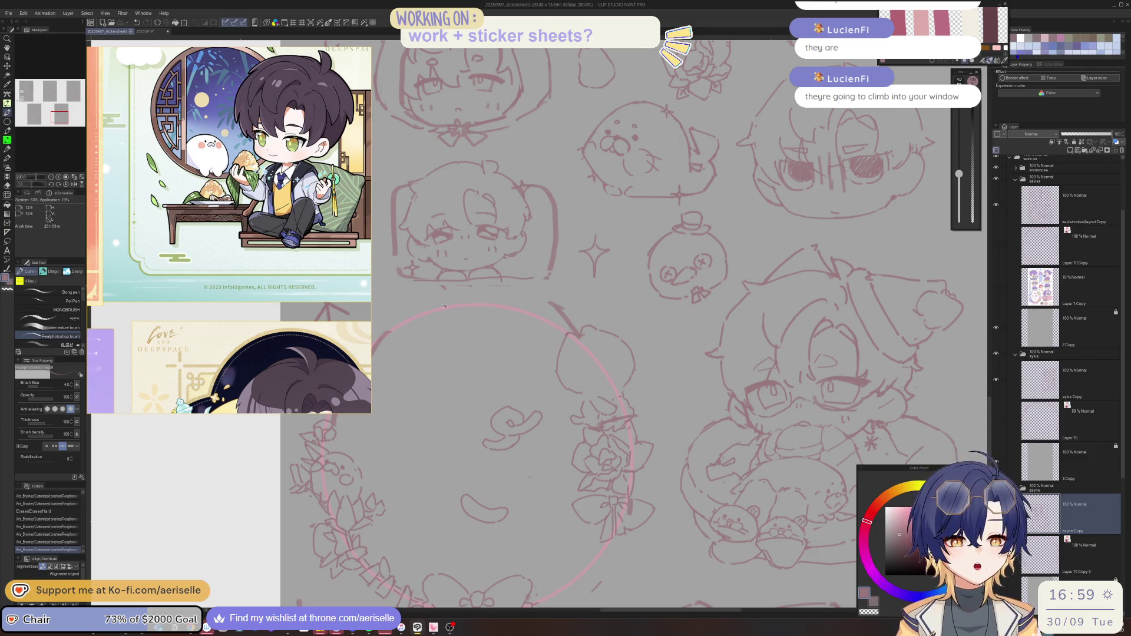
pyautogui.scroll(-3, 224, 285)
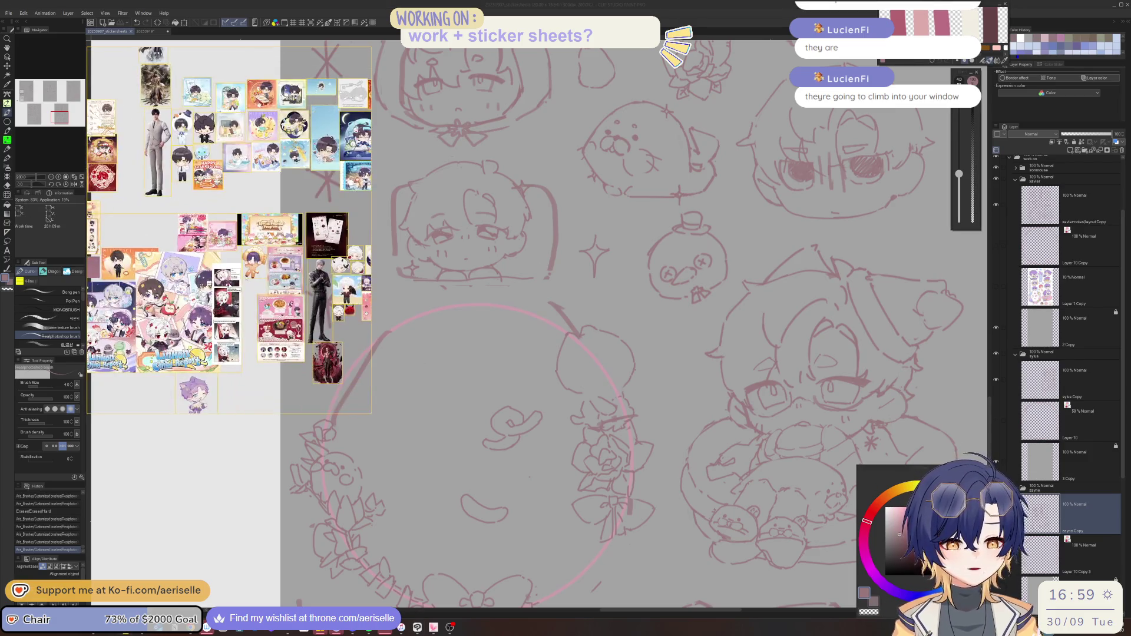
# Check the reference, then fill the chick's left and right eyes as solid dots
pyautogui.moveTo(298, 180); pyautogui.dragTo(401, 218)
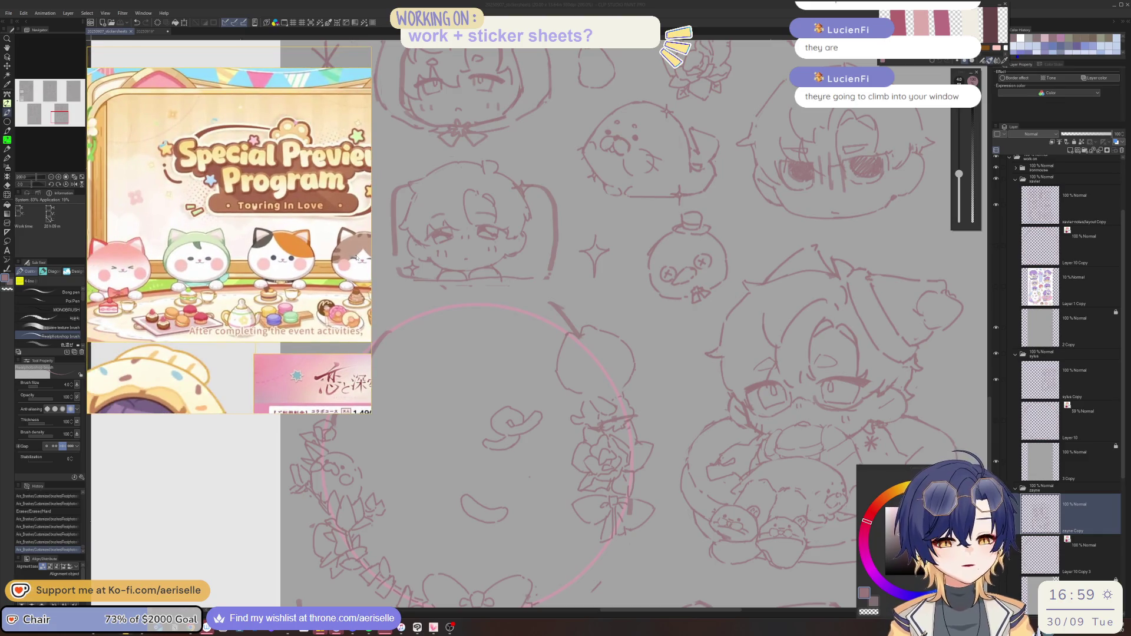
pyautogui.click(593, 374)
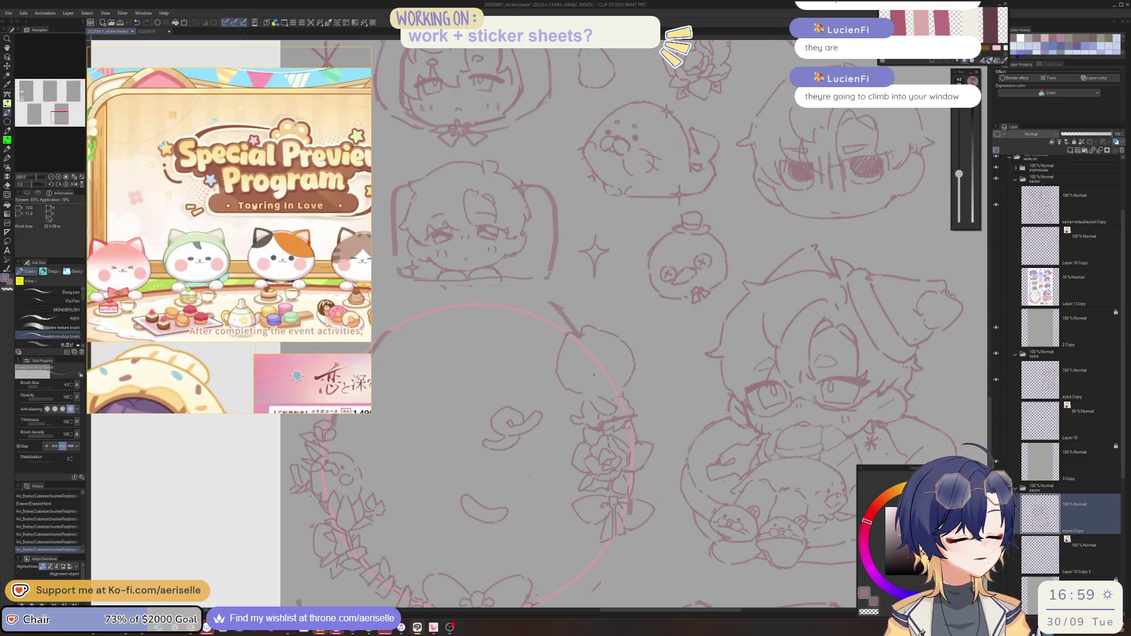
pyautogui.scroll(4, 602, 354)
pyautogui.moveTo(563, 384); pyautogui.dragTo(571, 392)
pyautogui.moveTo(645, 370)
pyautogui.mouseDown()
pyautogui.moveTo(643, 352)
pyautogui.moveTo(623, 387)
pyautogui.moveTo(630, 420)
pyautogui.moveTo(649, 411)
pyautogui.mouseUp()
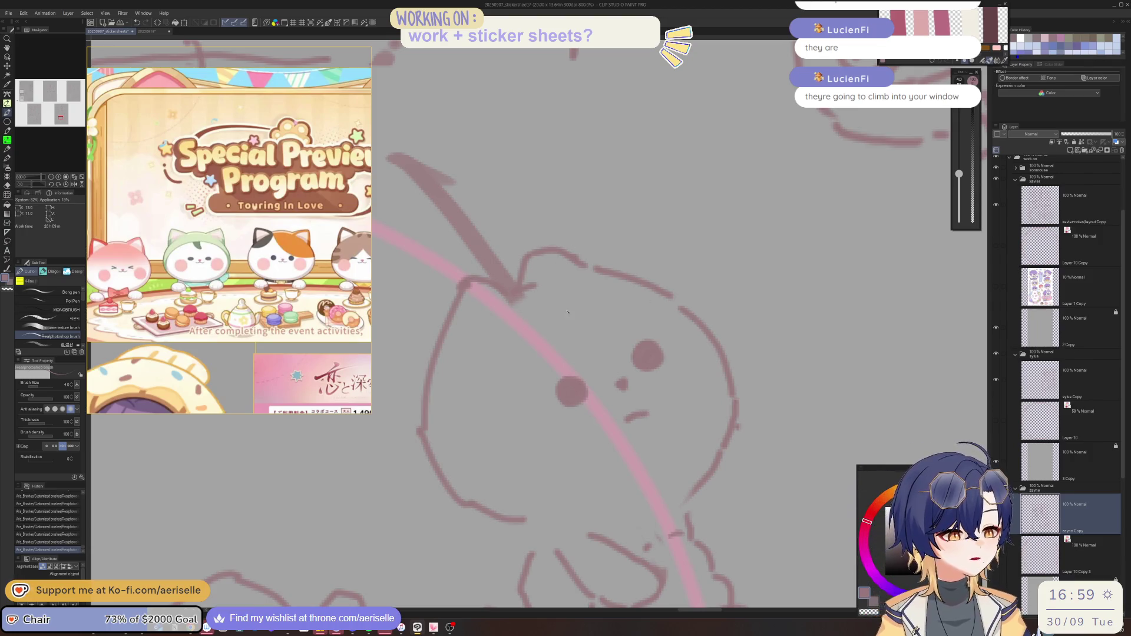
pyautogui.hotkey('ctrl', 'z')
# Draw the chick's open round mouth, right cheek outline and small strokes around its head
pyautogui.moveTo(586, 338)
pyautogui.mouseDown()
pyautogui.moveTo(578, 374)
pyautogui.moveTo(615, 347)
pyautogui.mouseUp()
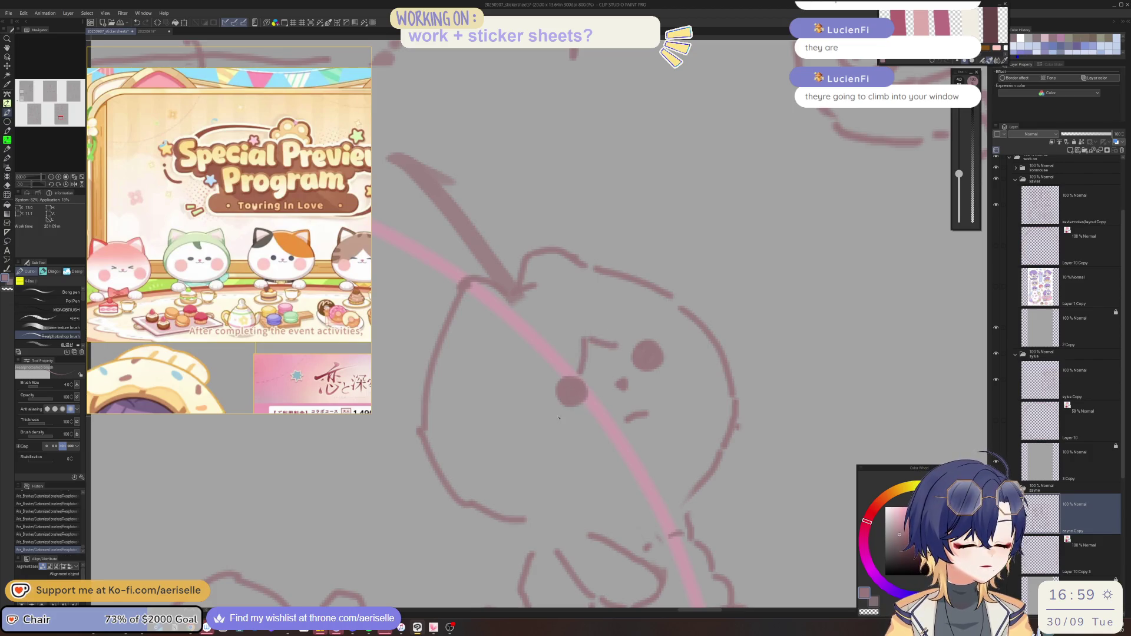
pyautogui.moveTo(560, 414)
pyautogui.mouseDown()
pyautogui.moveTo(500, 465)
pyautogui.moveTo(566, 439)
pyautogui.moveTo(533, 428)
pyautogui.mouseUp()
pyautogui.moveTo(712, 353)
pyautogui.mouseDown()
pyautogui.moveTo(678, 386)
pyautogui.moveTo(730, 400)
pyautogui.moveTo(672, 354)
pyautogui.mouseUp()
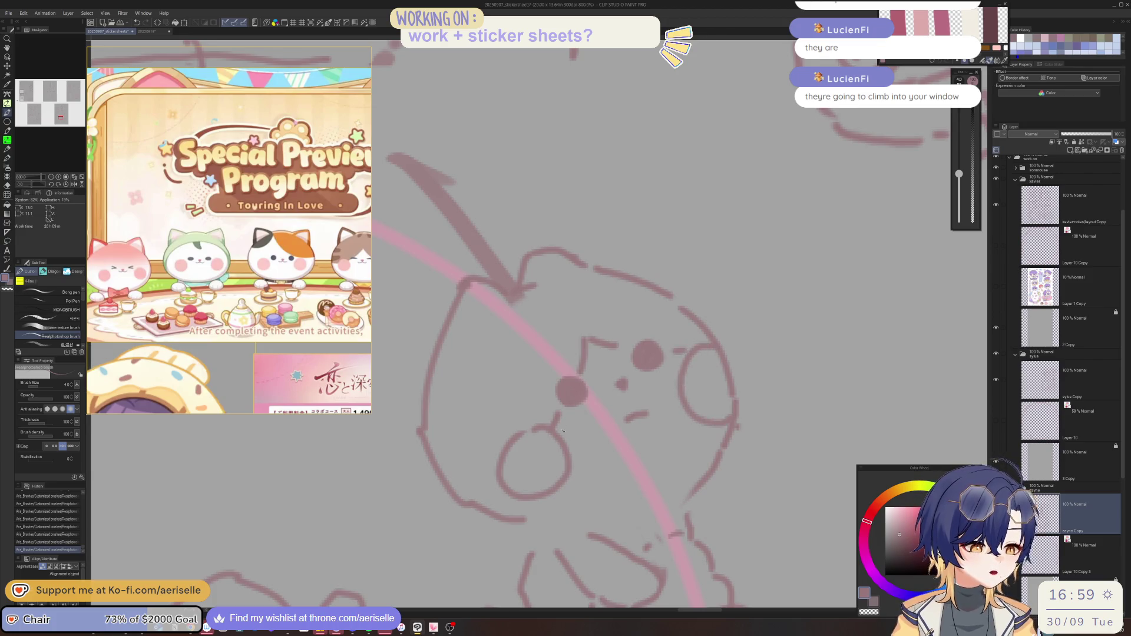
pyautogui.moveTo(481, 297)
pyautogui.mouseDown()
pyautogui.moveTo(474, 312)
pyautogui.moveTo(484, 297)
pyautogui.mouseUp()
pyautogui.moveTo(554, 263); pyautogui.dragTo(551, 284)
# Sketch the chick's body lines and a hooked wing, redrawing a slanted stroke flatter
pyautogui.scroll(-7, 564, 284)
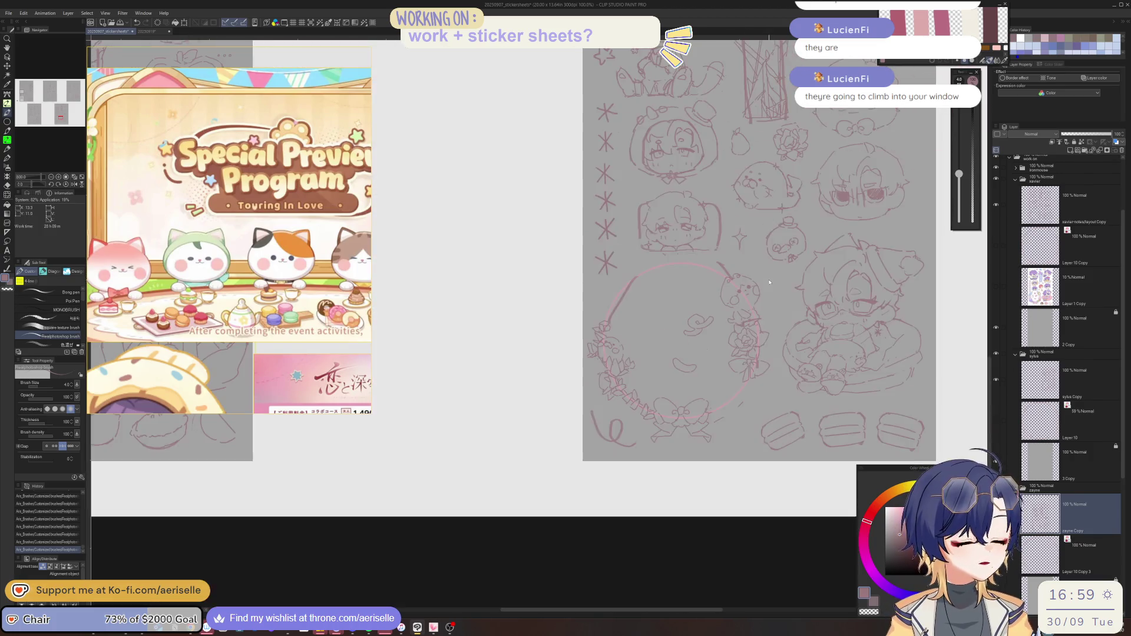
pyautogui.moveTo(741, 391); pyautogui.dragTo(609, 325)
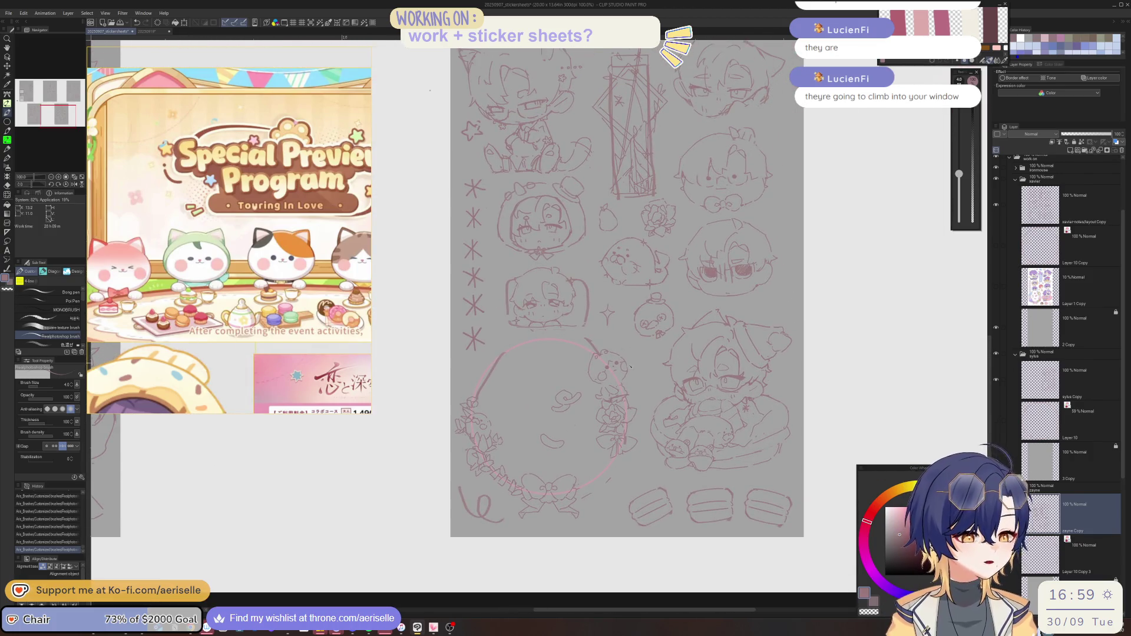
pyautogui.scroll(7, 631, 367)
pyautogui.moveTo(524, 415); pyautogui.dragTo(643, 379)
pyautogui.moveTo(528, 425); pyautogui.dragTo(642, 458)
pyautogui.hotkey('ctrl', 'z')
pyautogui.hotkey('ctrl', 'z')
pyautogui.moveTo(533, 415); pyautogui.dragTo(642, 401)
pyautogui.moveTo(541, 419); pyautogui.dragTo(611, 474)
pyautogui.moveTo(647, 400); pyautogui.dragTo(625, 480)
pyautogui.moveTo(482, 423)
pyautogui.mouseDown()
pyautogui.moveTo(447, 434)
pyautogui.moveTo(473, 444)
pyautogui.moveTo(539, 419)
pyautogui.moveTo(516, 507)
pyautogui.mouseUp()
# Redraw the chick's diagonal body line and erase part of the flatter body line
pyautogui.press('e')
pyautogui.press('-')
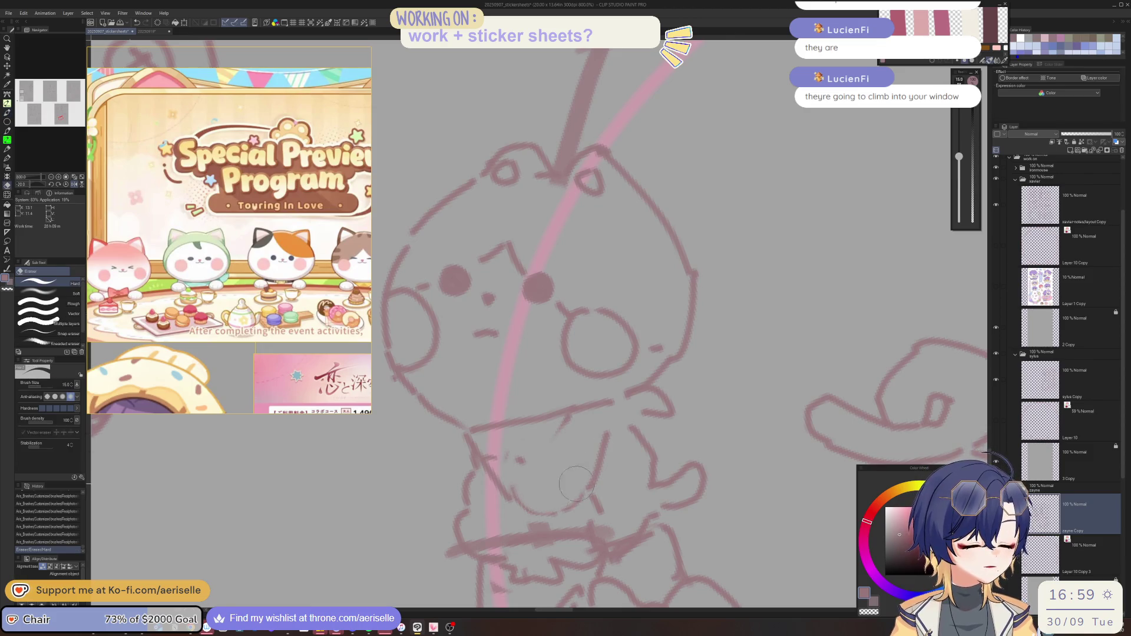
pyautogui.press('p')
pyautogui.moveTo(574, 417)
pyautogui.mouseDown()
pyautogui.moveTo(516, 468)
pyautogui.moveTo(538, 502)
pyautogui.mouseUp()
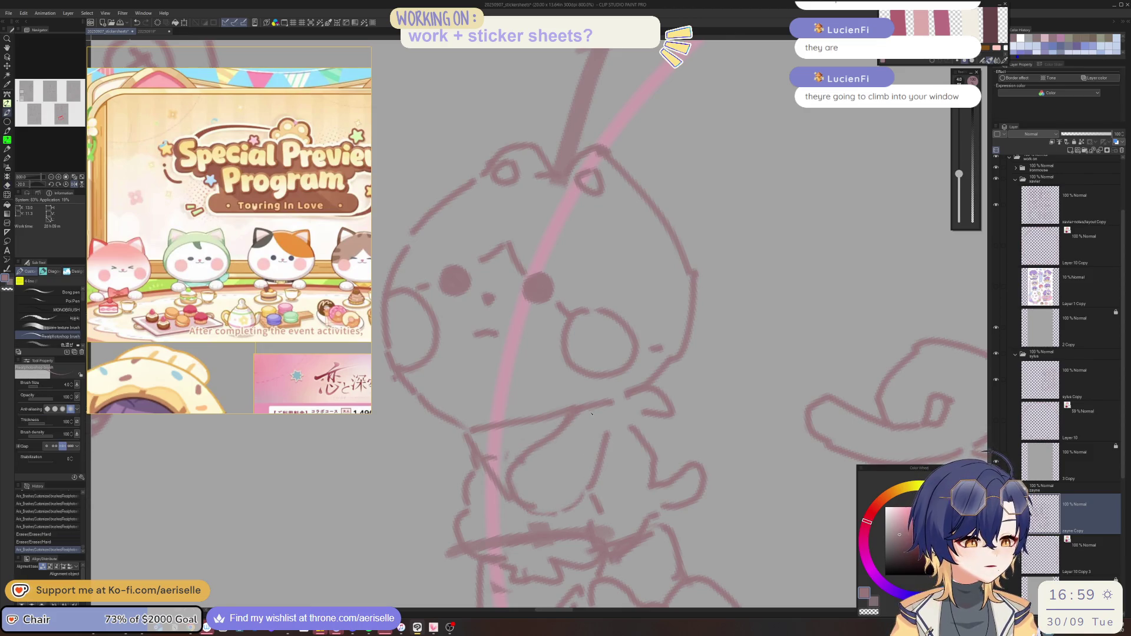
pyautogui.press('e')
pyautogui.moveTo(583, 426)
pyautogui.mouseDown()
pyautogui.moveTo(624, 394)
pyautogui.moveTo(609, 434)
pyautogui.moveTo(629, 417)
pyautogui.mouseUp()
pyautogui.press('p')
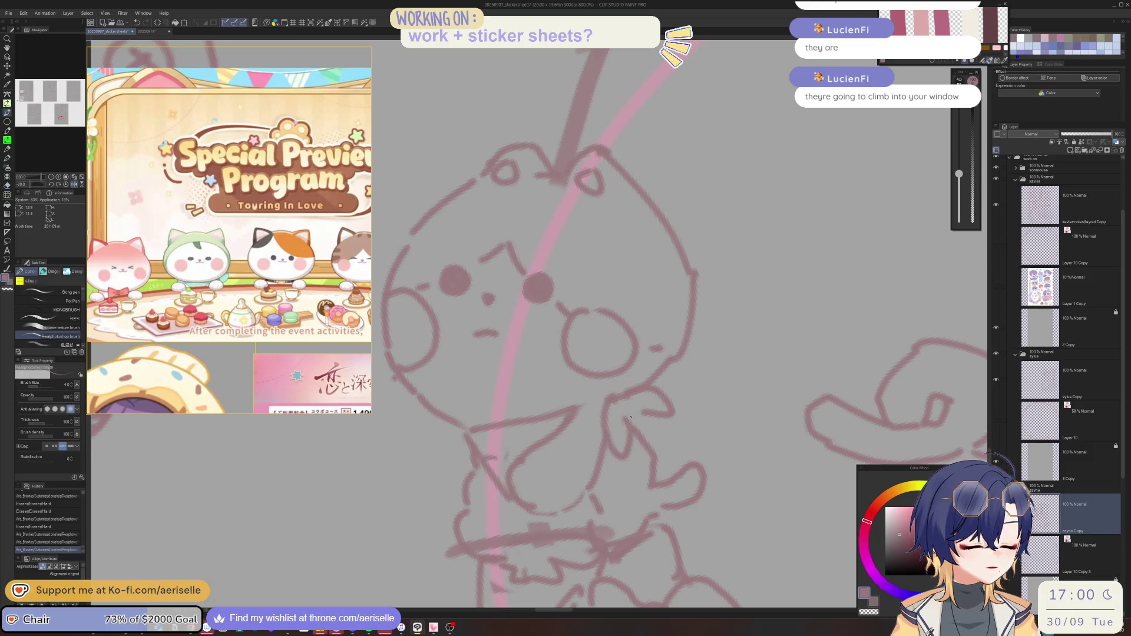
pyautogui.scroll(-5, 629, 416)
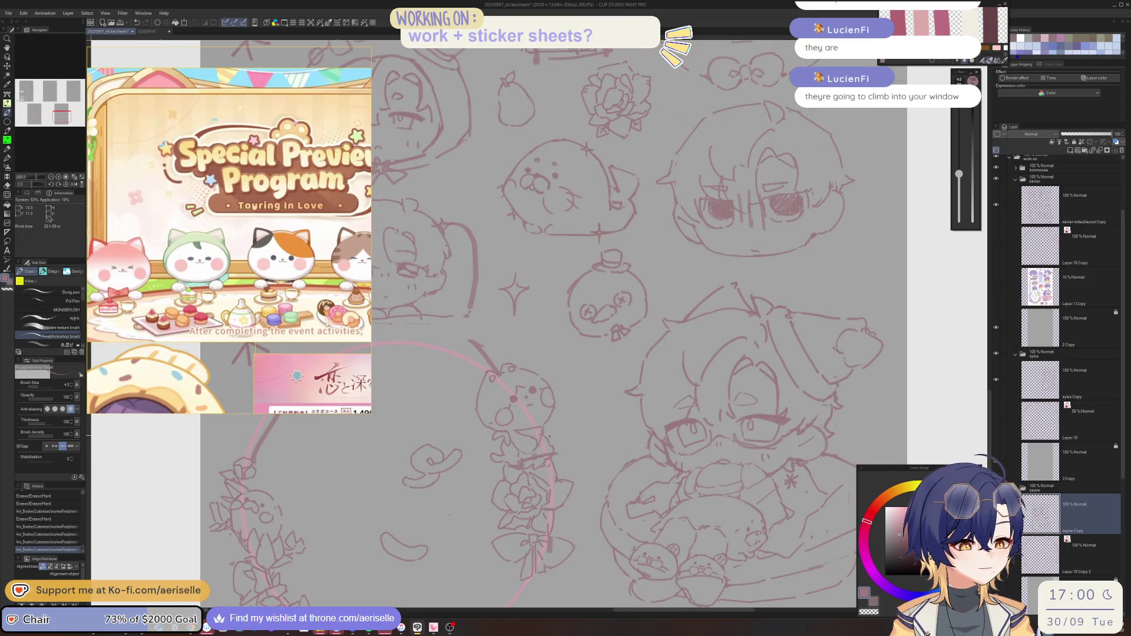
# Erase a stray stroke on the chick and restore the undone stroke
pyautogui.scroll(2, 547, 435)
pyautogui.hotkey('ctrl', 'z')
pyautogui.press('e')
pyautogui.moveTo(525, 437)
pyautogui.mouseDown()
pyautogui.moveTo(508, 447)
pyautogui.moveTo(518, 466)
pyautogui.moveTo(537, 448)
pyautogui.moveTo(528, 468)
pyautogui.moveTo(545, 427)
pyautogui.moveTo(548, 452)
pyautogui.mouseUp()
pyautogui.hotkey('ctrl', 'z')
pyautogui.hotkey('ctrl', 'z')
pyautogui.hotkey('ctrl', 'y')
pyautogui.press('e')
pyautogui.press('p')
# Zoom out to the whole sticker sheet and save it
pyautogui.hotkey('ctrl', 'alt', '0')
pyautogui.scroll(-2, 571, 460)
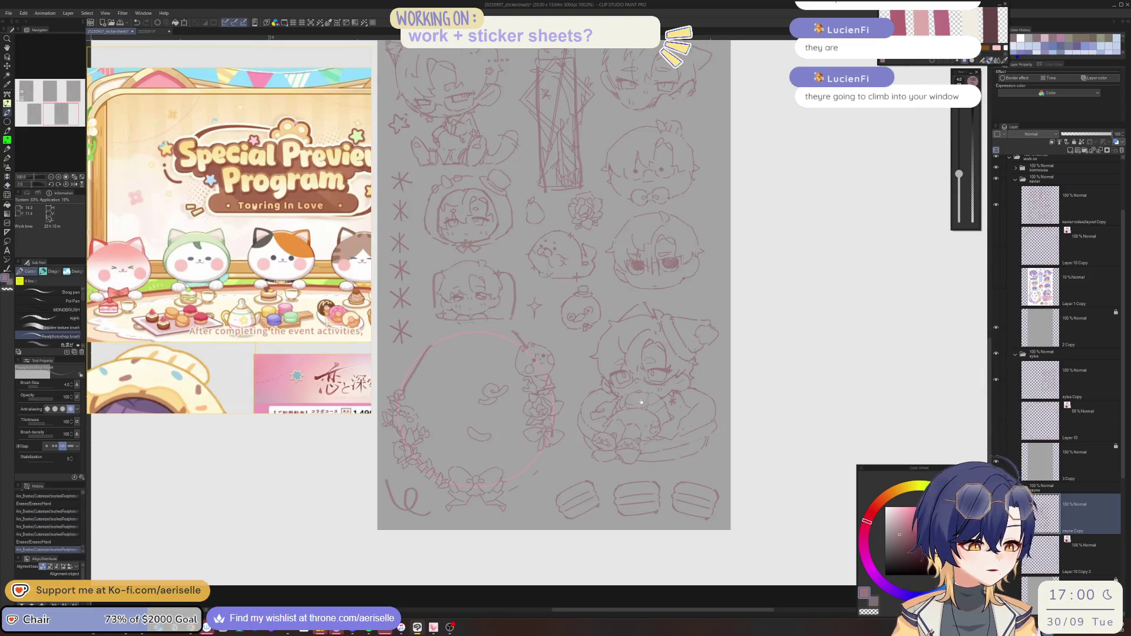
pyautogui.hotkey('ctrl', 's')
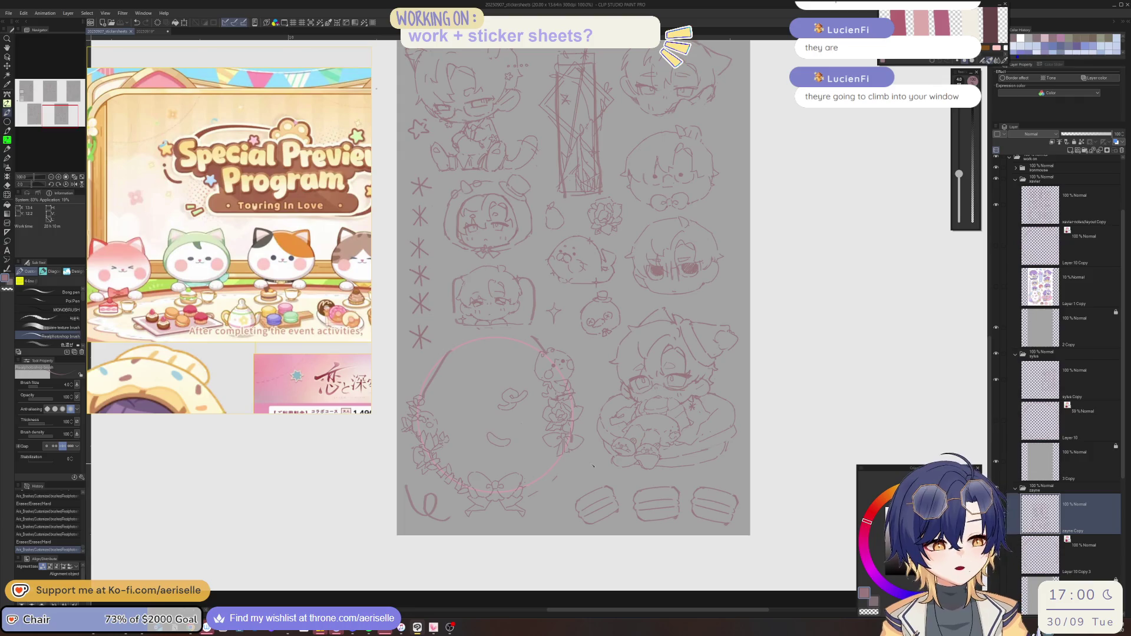
# Erase small stray marks and a stray line on the wreath sketch
pyautogui.scroll(1, 553, 460)
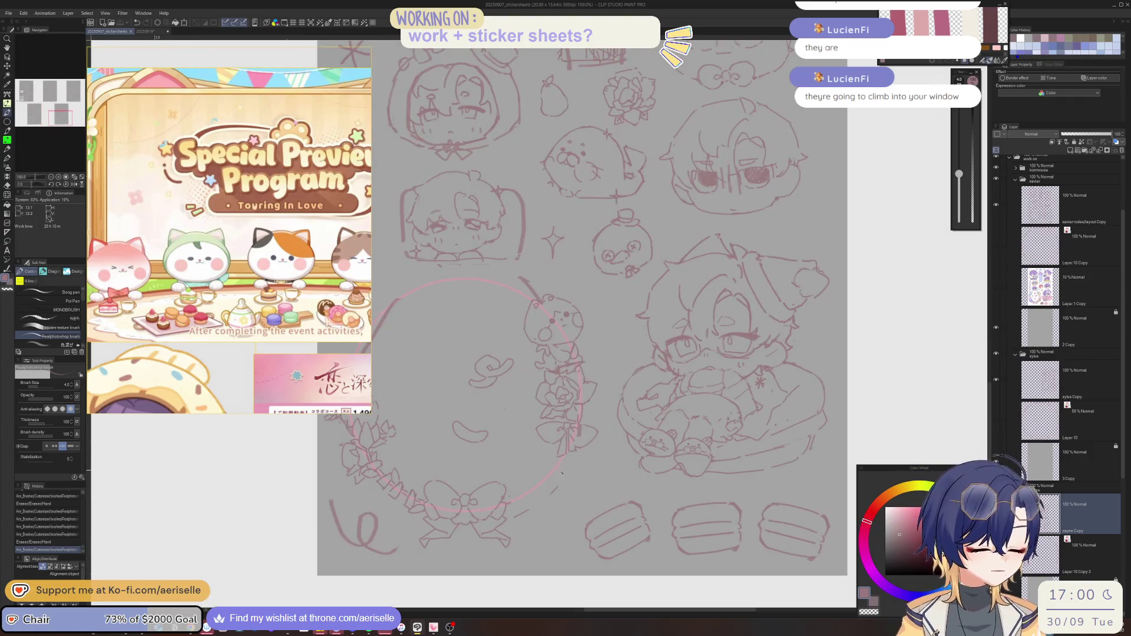
pyautogui.press('e')
pyautogui.click(560, 489)
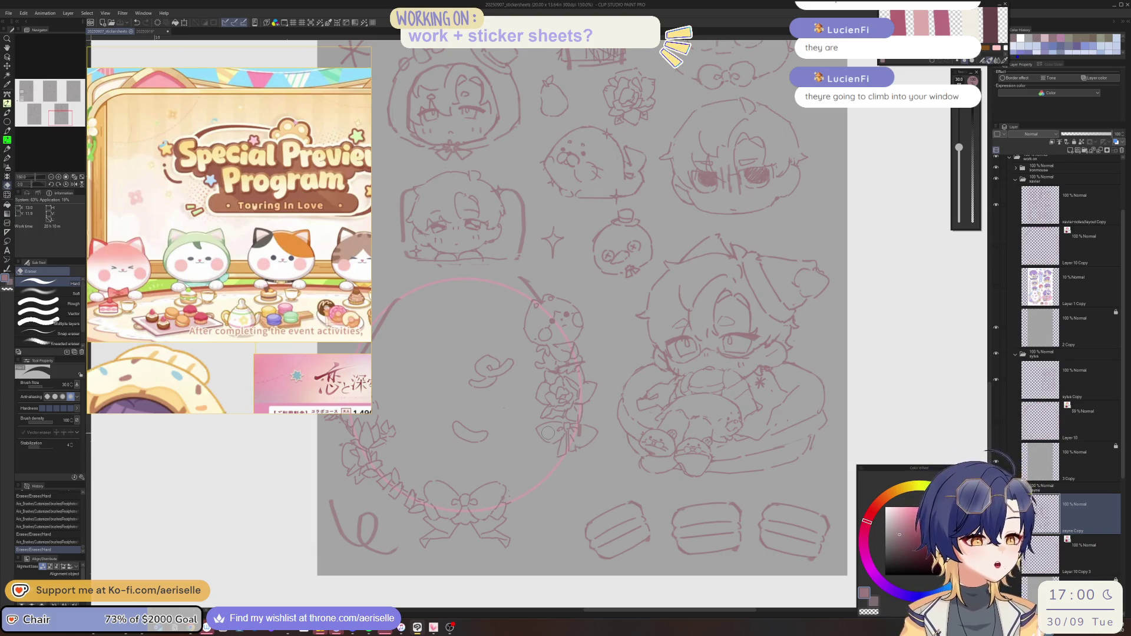
pyautogui.moveTo(547, 433); pyautogui.dragTo(593, 514)
pyautogui.click(581, 361)
# Add a short vertical stroke, small pen dabs and a stroke by the bow, then save again
pyautogui.scroll(1, 566, 362)
pyautogui.press('p')
pyautogui.moveTo(563, 356); pyautogui.dragTo(565, 377)
pyautogui.hotkey('ctrl', 'z')
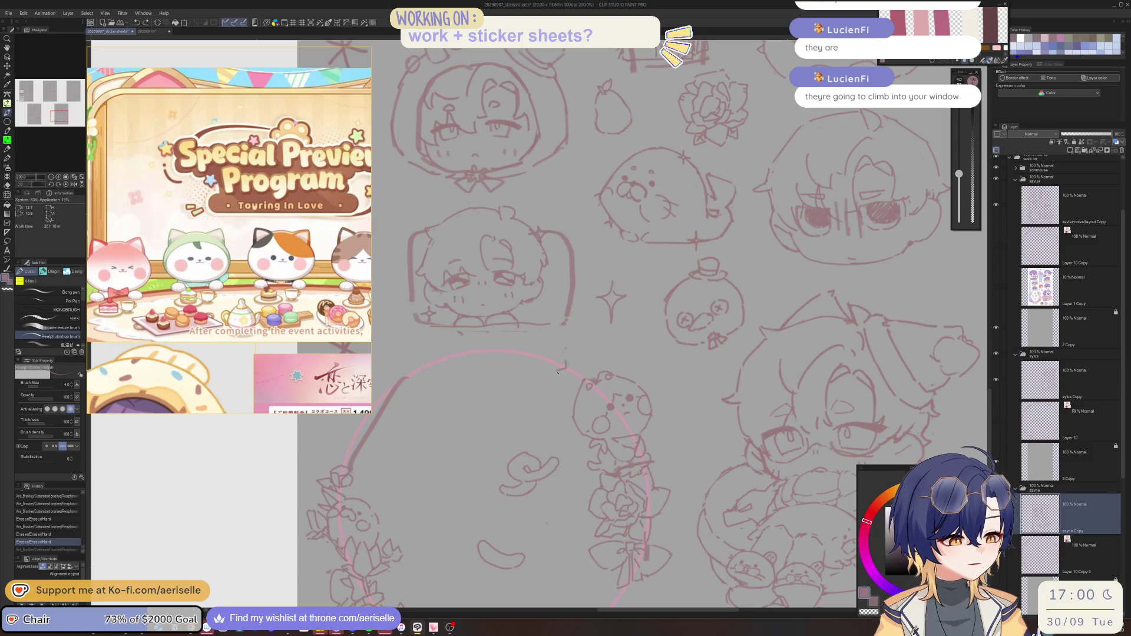
pyautogui.hotkey('ctrl', 'y')
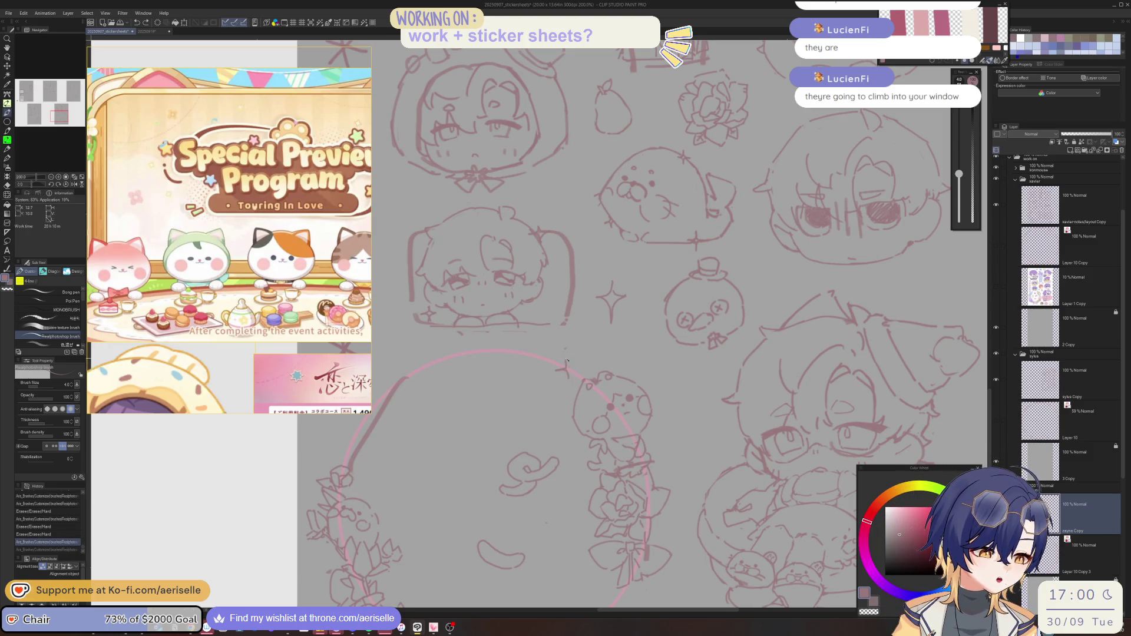
pyautogui.click(574, 370)
pyautogui.click(572, 368)
pyautogui.click(573, 368)
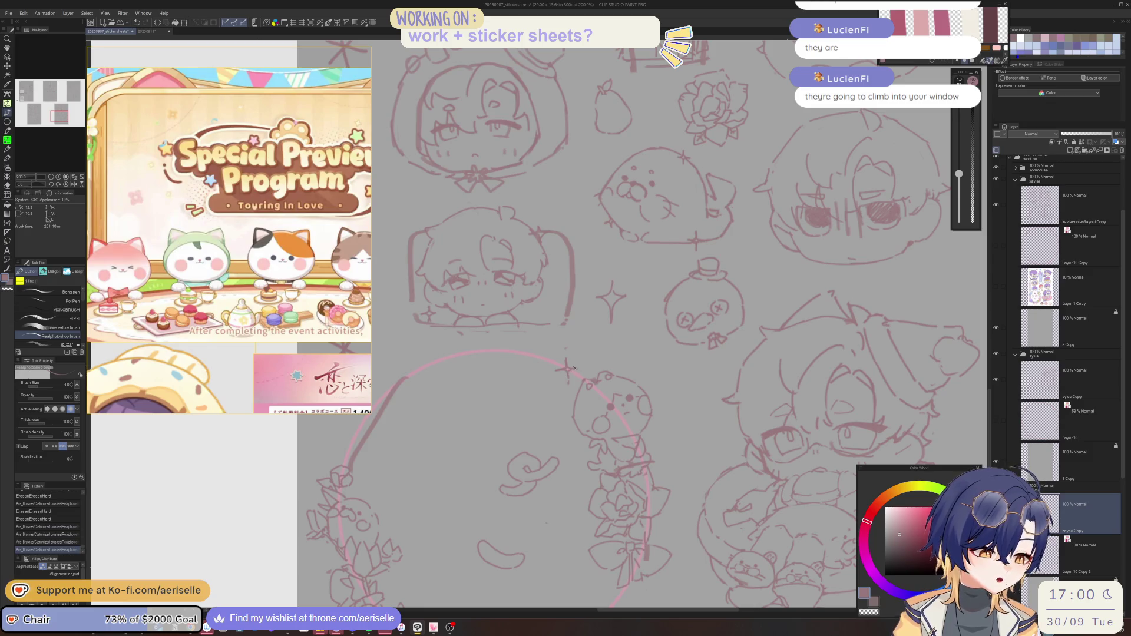
pyautogui.scroll(-4, 640, 448)
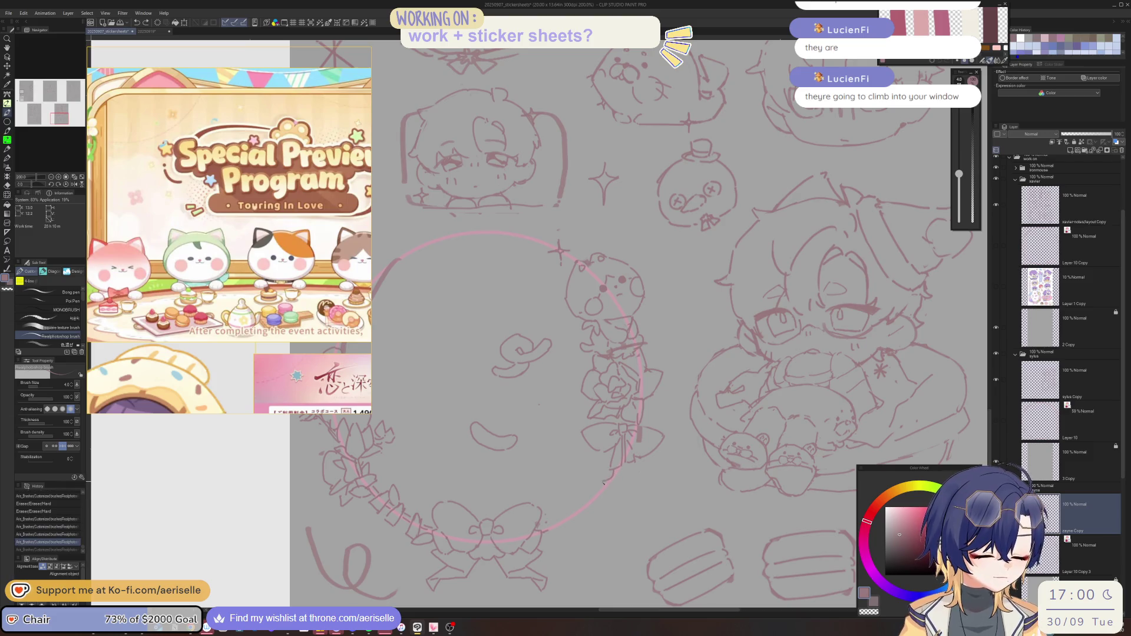
pyautogui.moveTo(615, 469); pyautogui.dragTo(619, 483)
pyautogui.moveTo(395, 473); pyautogui.dragTo(562, 452)
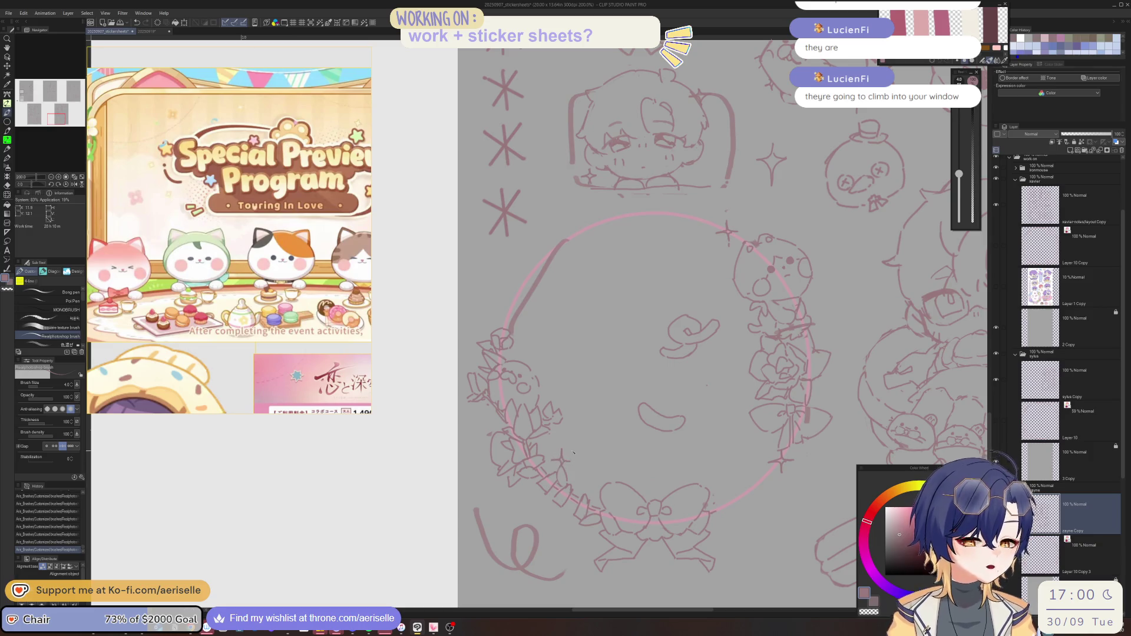
pyautogui.hotkey('ctrl', 's')
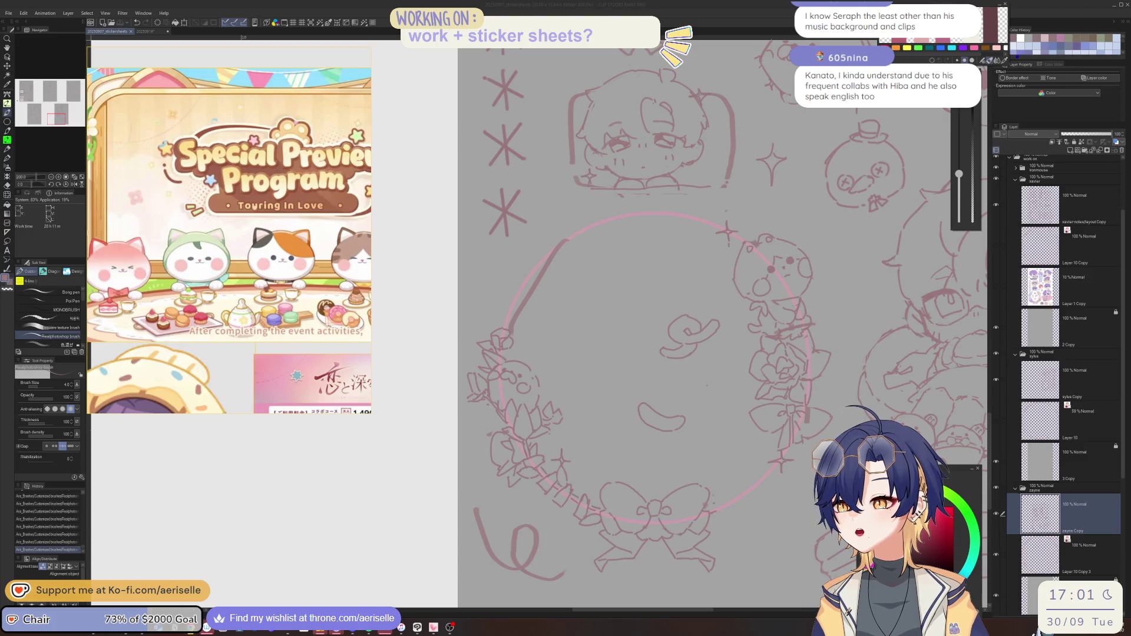
pyautogui.press('super+shift+s')
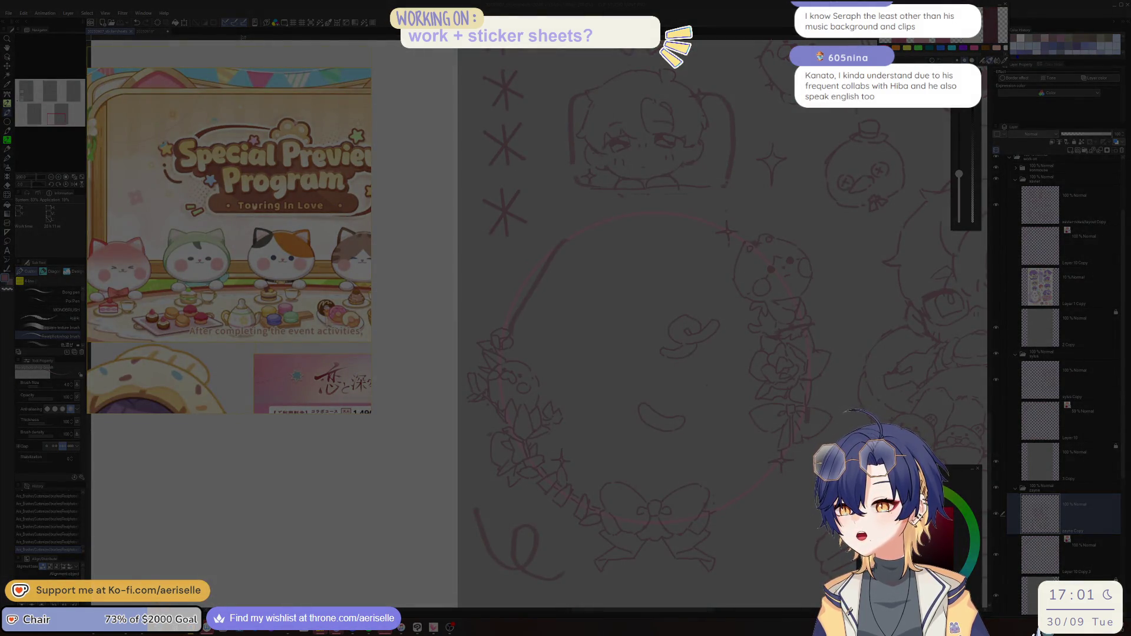
pyautogui.click(229, 240)
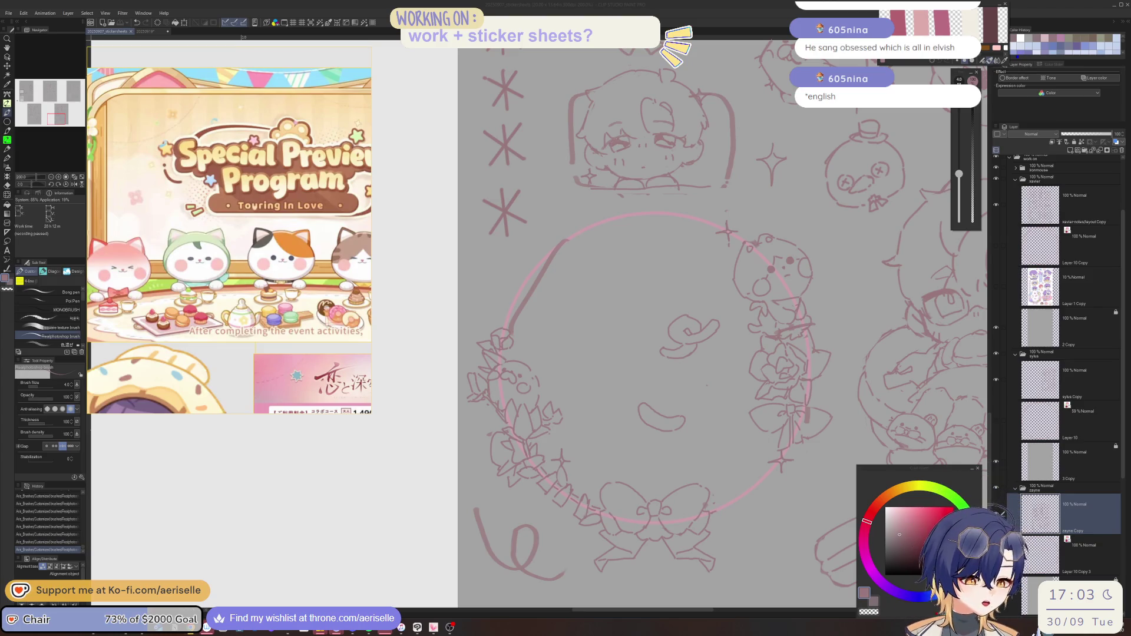
# Erase the stray mark inside the wreath circle with the eraser
pyautogui.hotkey('alt', 'Tab')
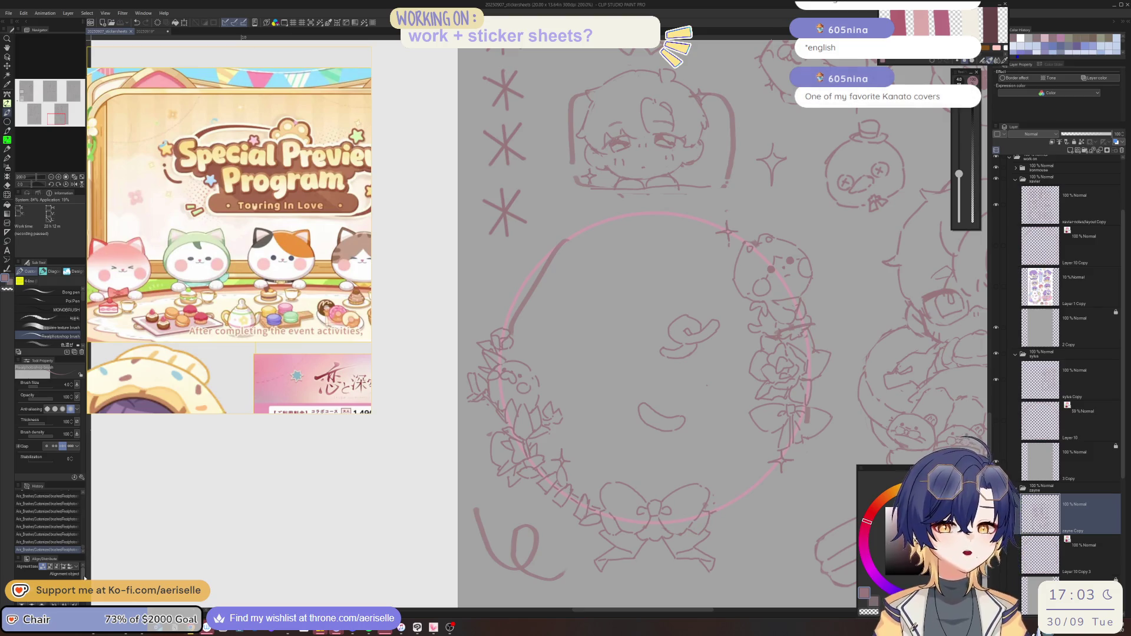
pyautogui.press('e')
pyautogui.moveTo(697, 497); pyautogui.dragTo(709, 507)
pyautogui.click(715, 516)
pyautogui.scroll(-3, 707, 512)
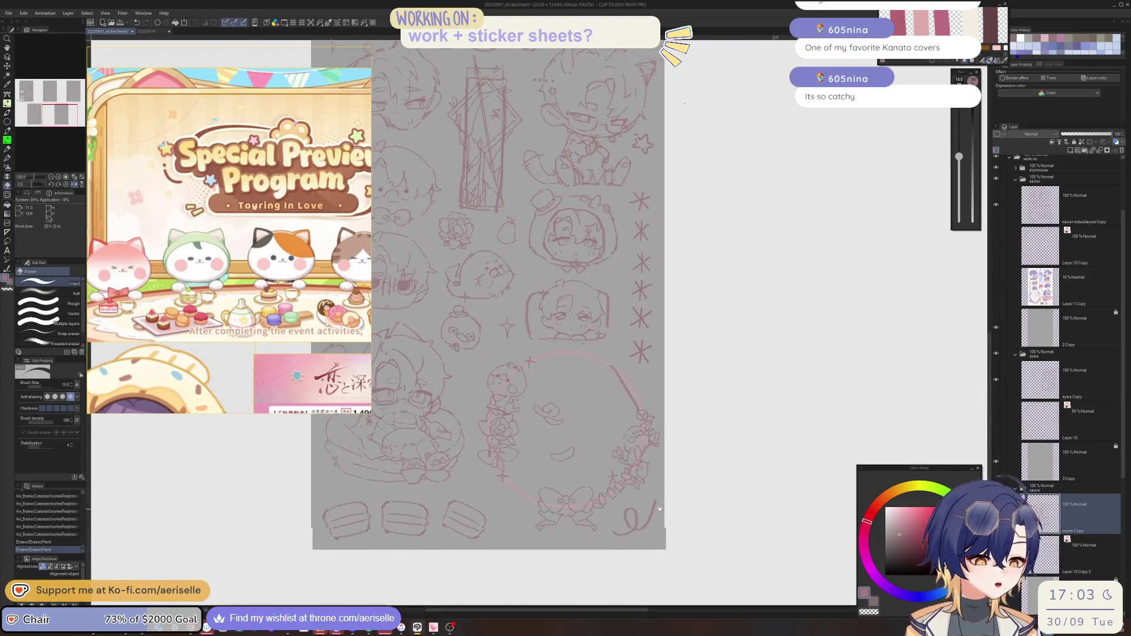
pyautogui.scroll(3, 570, 404)
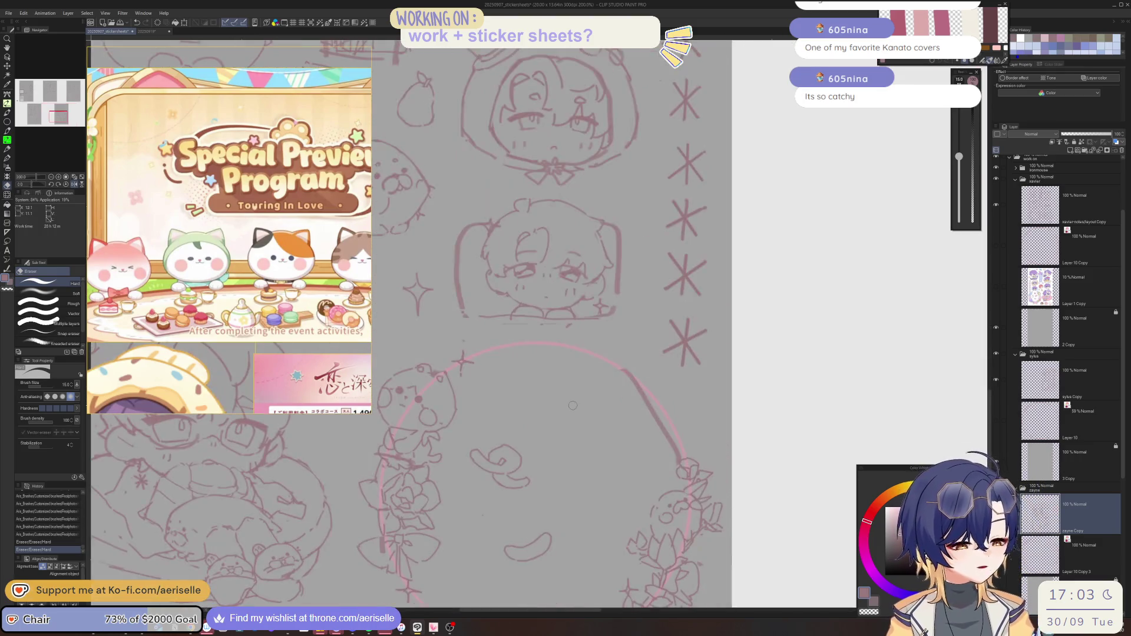
# Draw an asterisk sparkle with the pen where the stray mark was
pyautogui.press('p')
pyautogui.moveTo(567, 400); pyautogui.dragTo(579, 425)
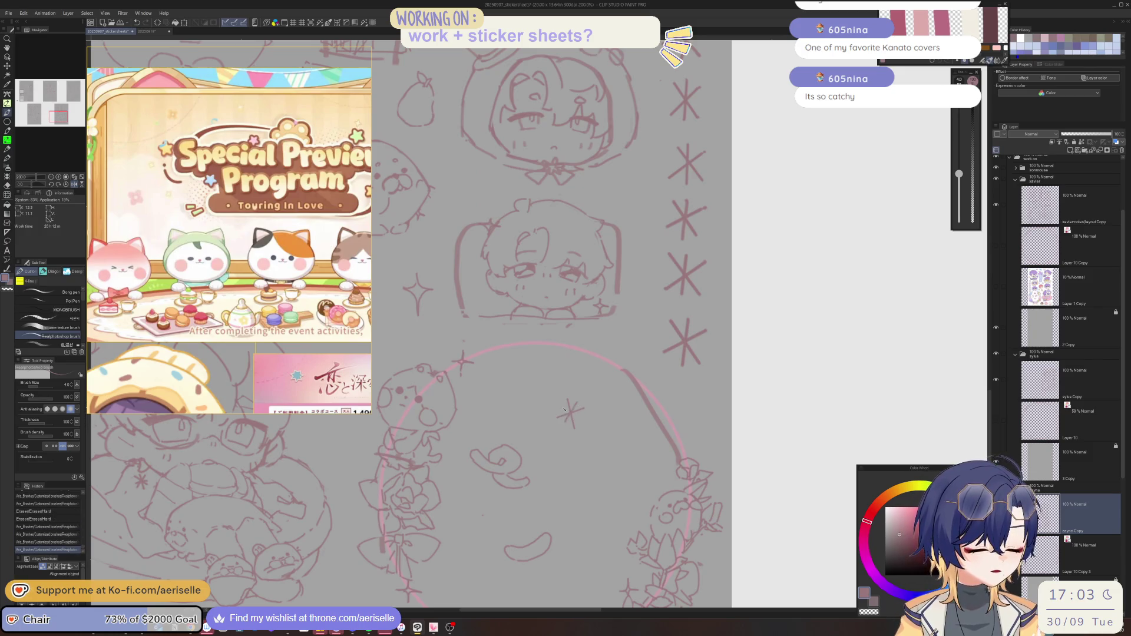
pyautogui.scroll(-3, 560, 419)
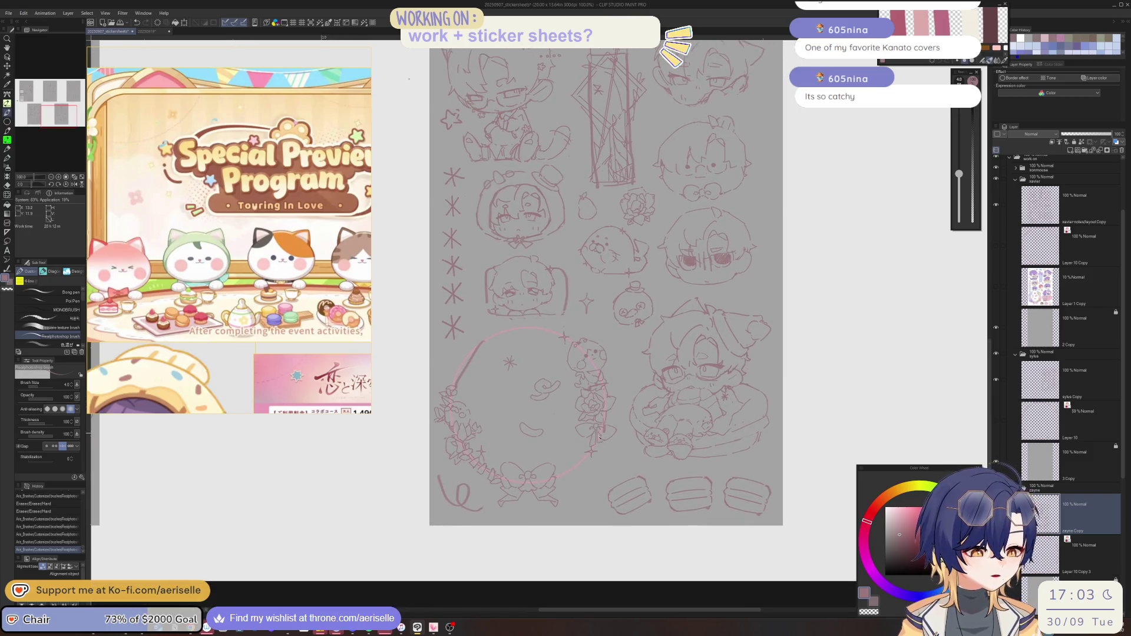
pyautogui.scroll(-3, 566, 441)
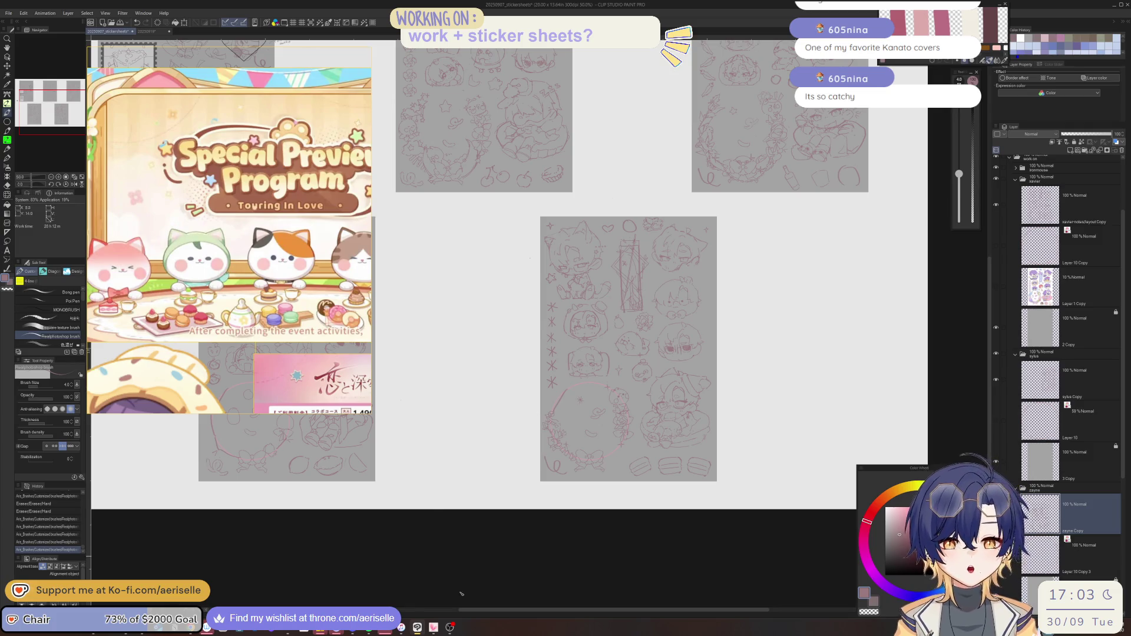
pyautogui.scroll(-1, 462, 593)
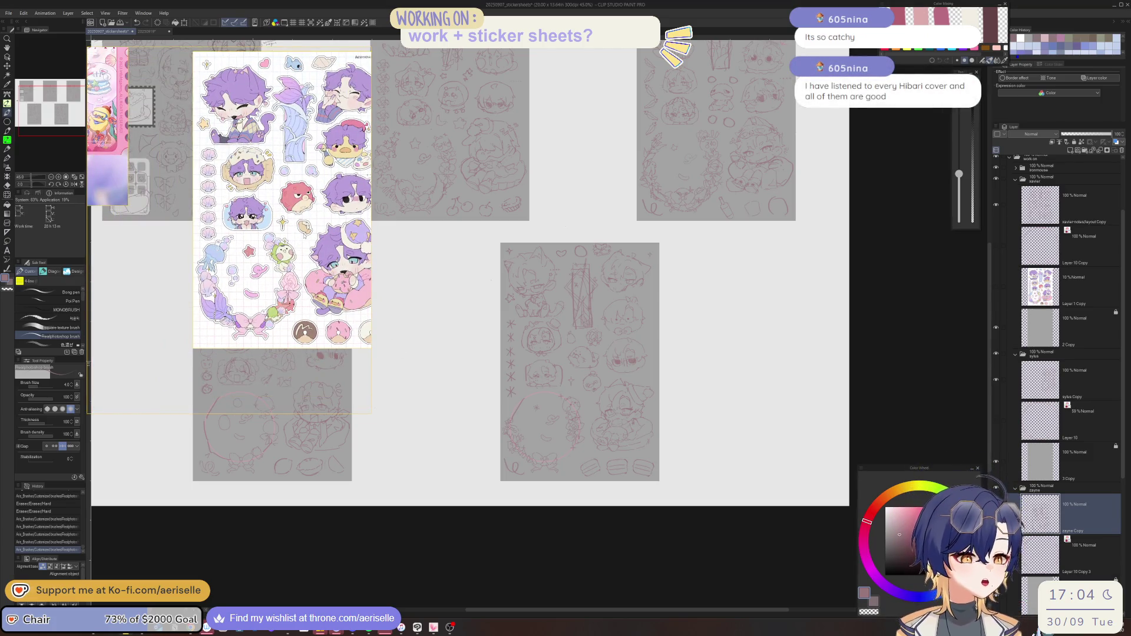
# Add a small dot inside the wreath, then zoom in and centre the wreath in view
pyautogui.click(555, 427)
pyautogui.scroll(1, 560, 431)
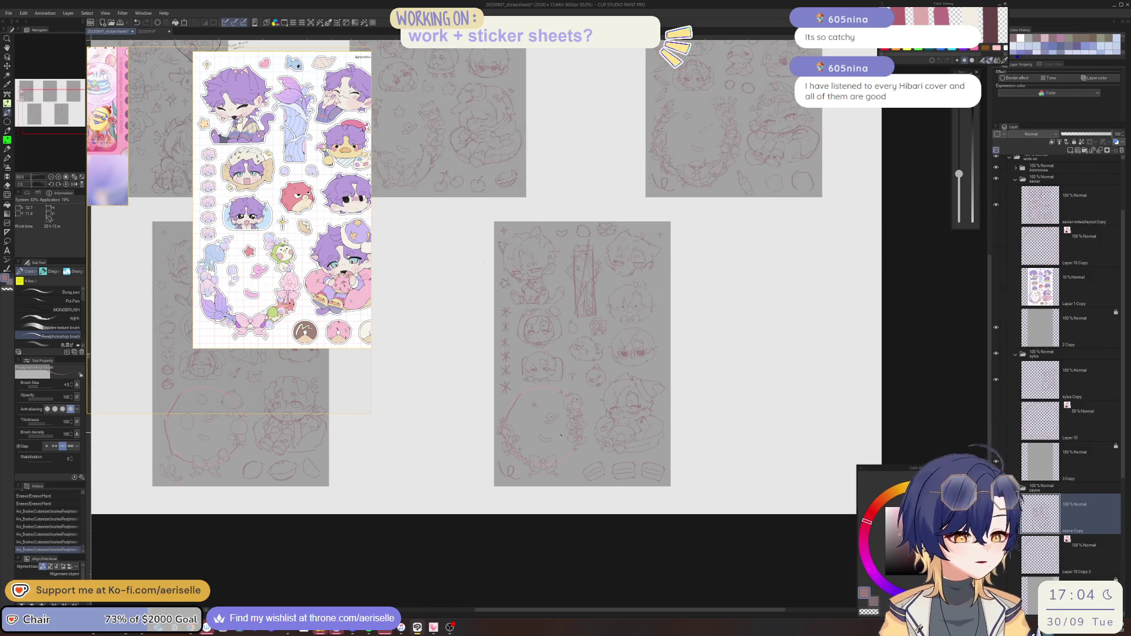
pyautogui.scroll(1, 571, 438)
pyautogui.scroll(1, 484, 432)
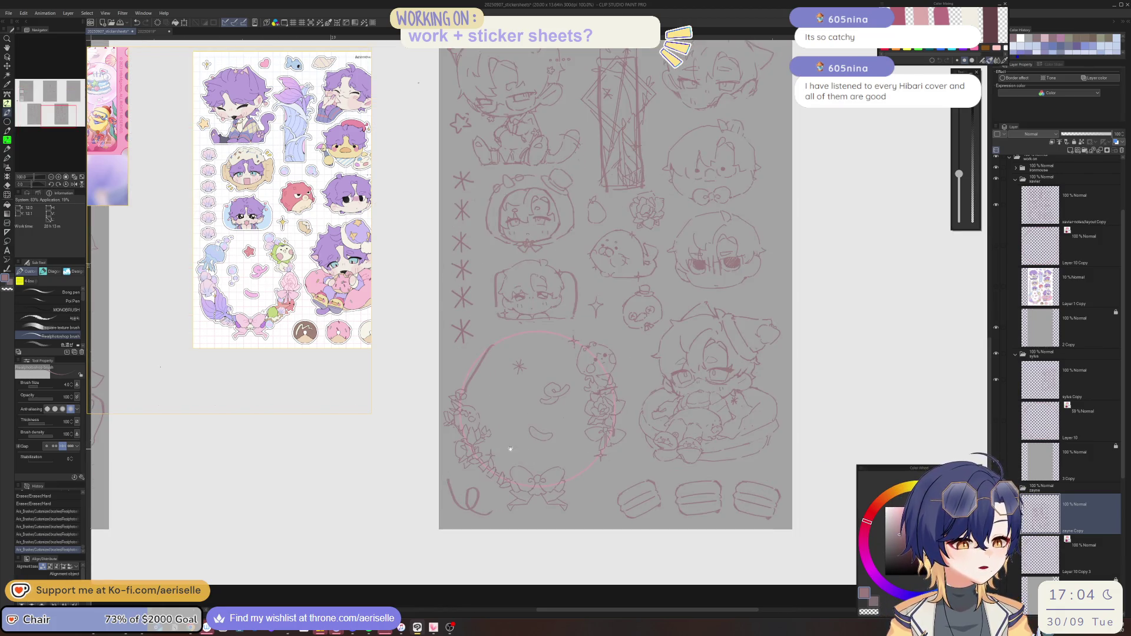
pyautogui.scroll(2, 612, 471)
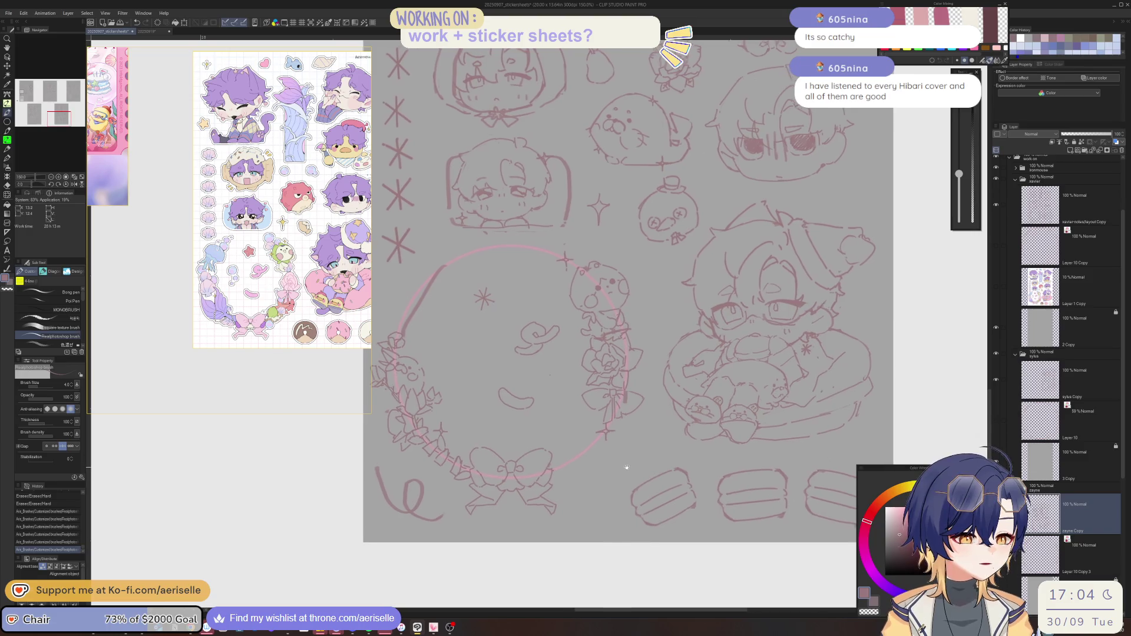
pyautogui.moveTo(614, 474)
pyautogui.mouseDown()
pyautogui.moveTo(593, 488)
pyautogui.moveTo(593, 519)
pyautogui.moveTo(594, 493)
pyautogui.moveTo(539, 445)
pyautogui.moveTo(555, 459)
pyautogui.mouseUp()
pyautogui.moveTo(693, 465); pyautogui.dragTo(701, 462)
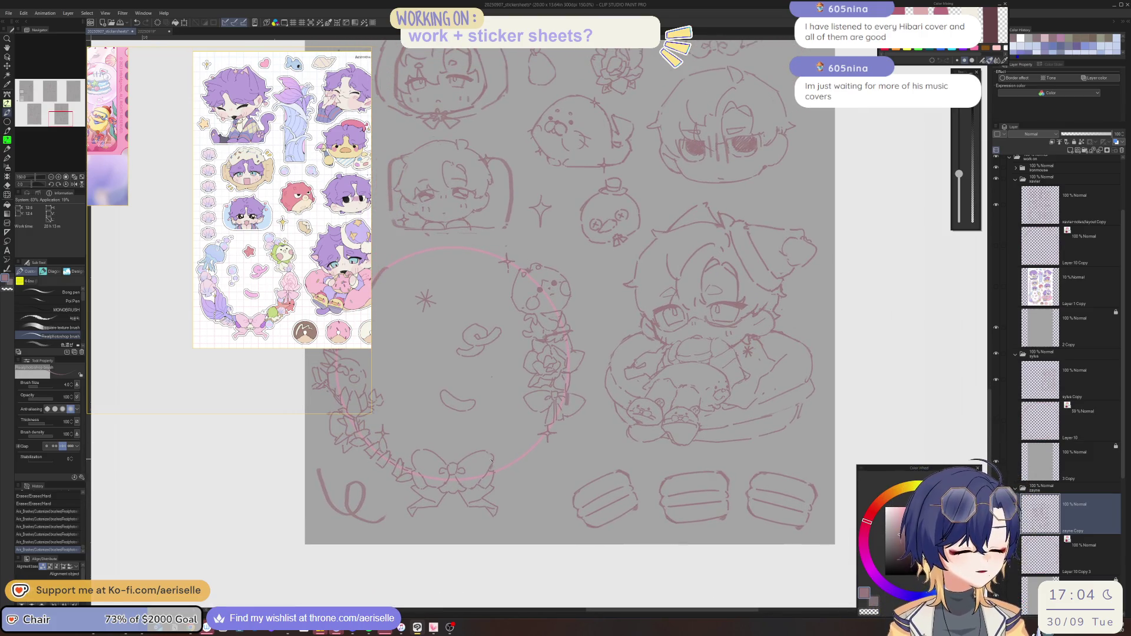
pyautogui.moveTo(511, 467); pyautogui.dragTo(537, 483)
pyautogui.moveTo(466, 287); pyautogui.dragTo(507, 356)
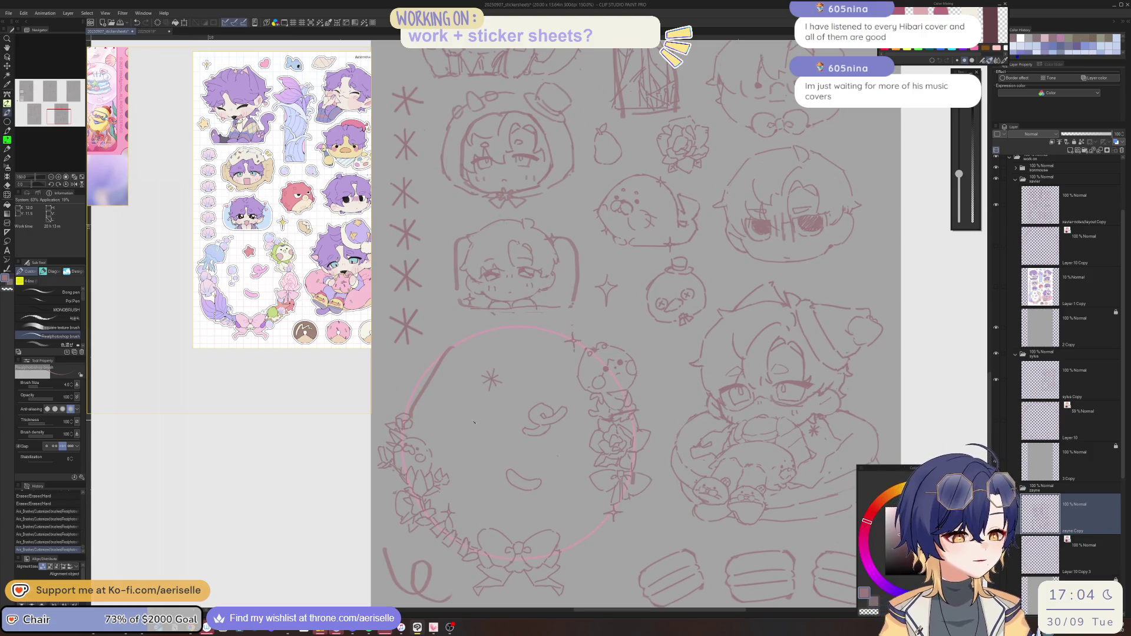
pyautogui.scroll(1, 480, 418)
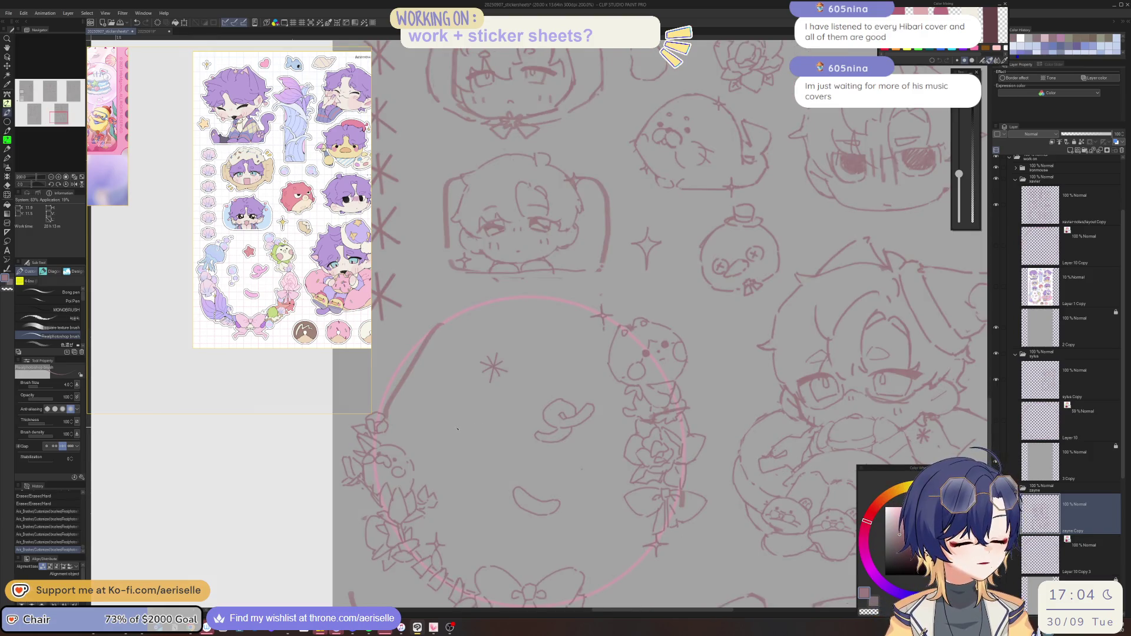
# Move the asterisk down-left and draw a second small asterisk below it
pyautogui.hotkey('ctrl', 'z')
pyautogui.press('m')
pyautogui.moveTo(503, 355)
pyautogui.mouseDown()
pyautogui.moveTo(466, 408)
pyautogui.moveTo(475, 434)
pyautogui.moveTo(464, 433)
pyautogui.mouseUp()
pyautogui.press('k')
pyautogui.click(397, 447)
pyautogui.press('b')
pyautogui.moveTo(463, 430); pyautogui.dragTo(475, 430)
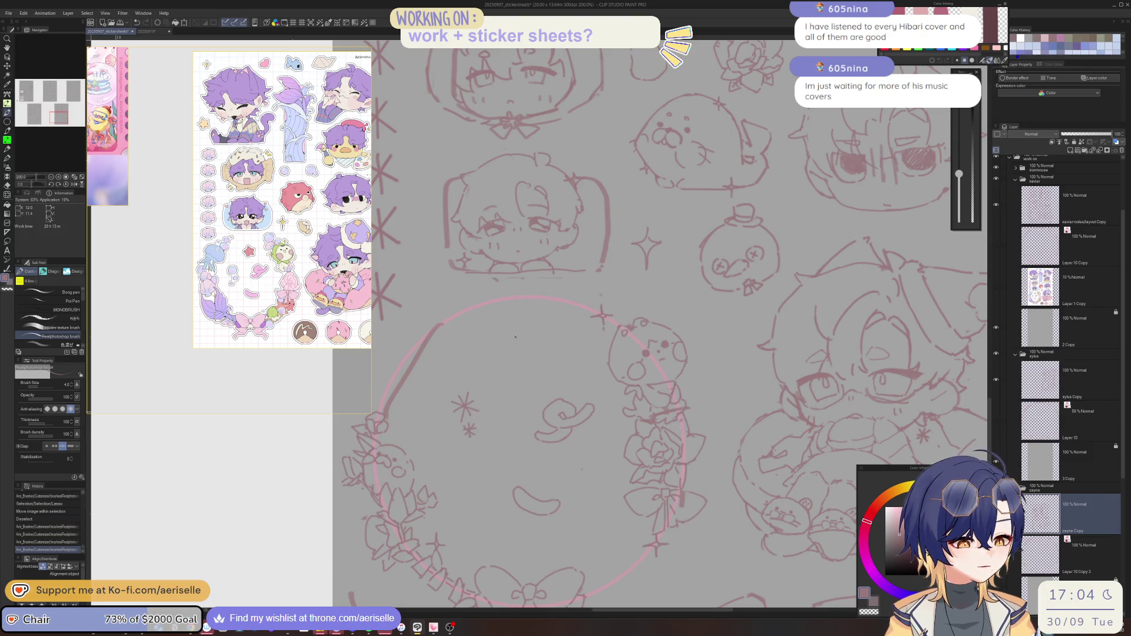
# Select both asterisks, scale them to 112%, and deselect
pyautogui.press('l')
pyautogui.moveTo(471, 378); pyautogui.dragTo(465, 378)
pyautogui.hotkey('ctrl', 't')
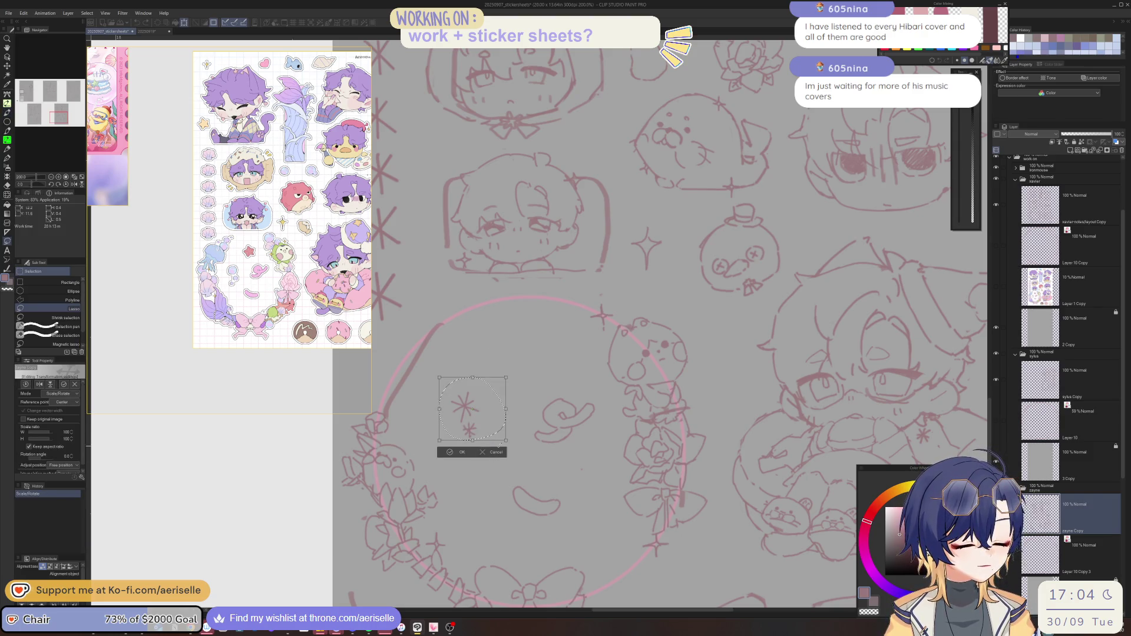
pyautogui.moveTo(505, 441)
pyautogui.mouseDown()
pyautogui.moveTo(513, 448)
pyautogui.moveTo(502, 453)
pyautogui.mouseUp()
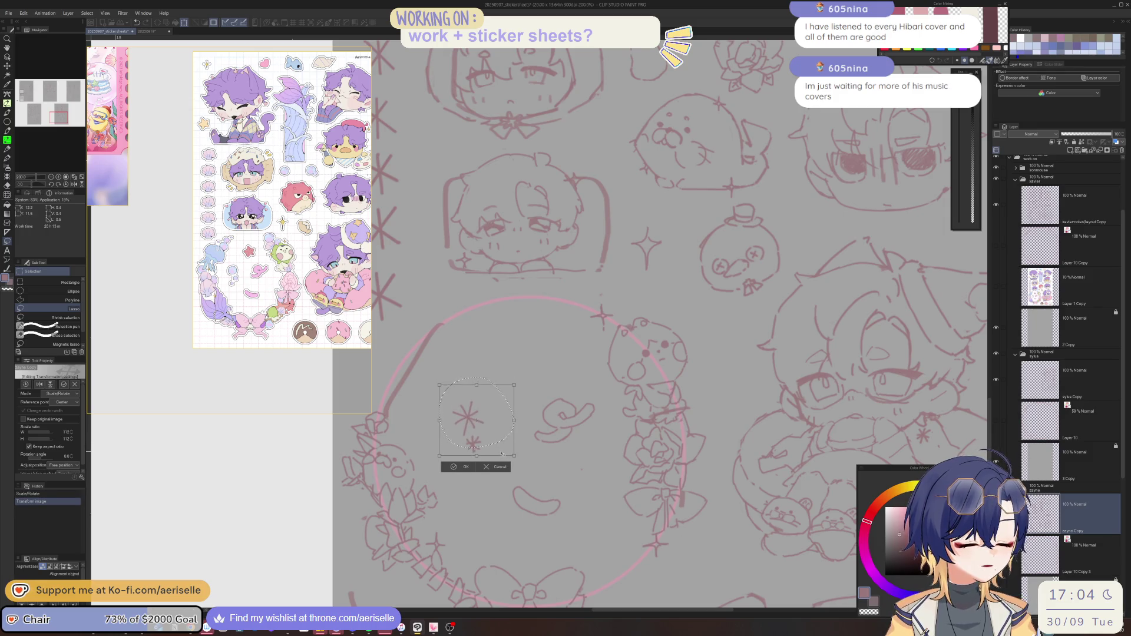
pyautogui.press('Return')
pyautogui.hotkey('ctrl', 'd')
# Add small strokes inside the wreath, then zoom in and sketch a cloud in its upper left
pyautogui.press('b')
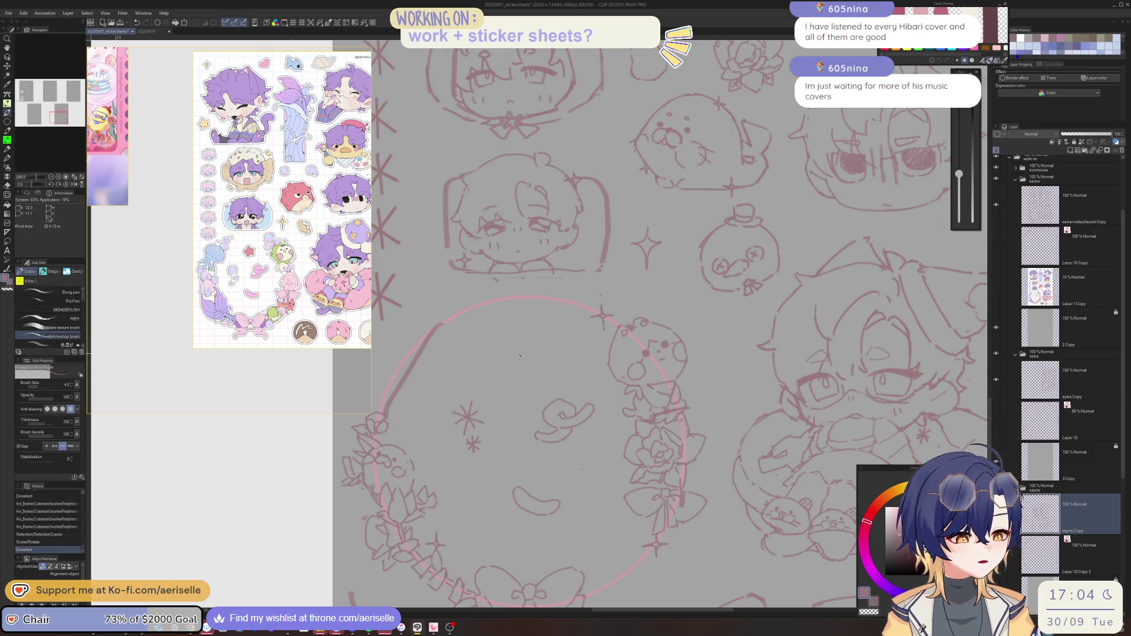
pyautogui.moveTo(513, 347)
pyautogui.mouseDown()
pyautogui.moveTo(498, 354)
pyautogui.moveTo(525, 348)
pyautogui.moveTo(527, 361)
pyautogui.mouseUp()
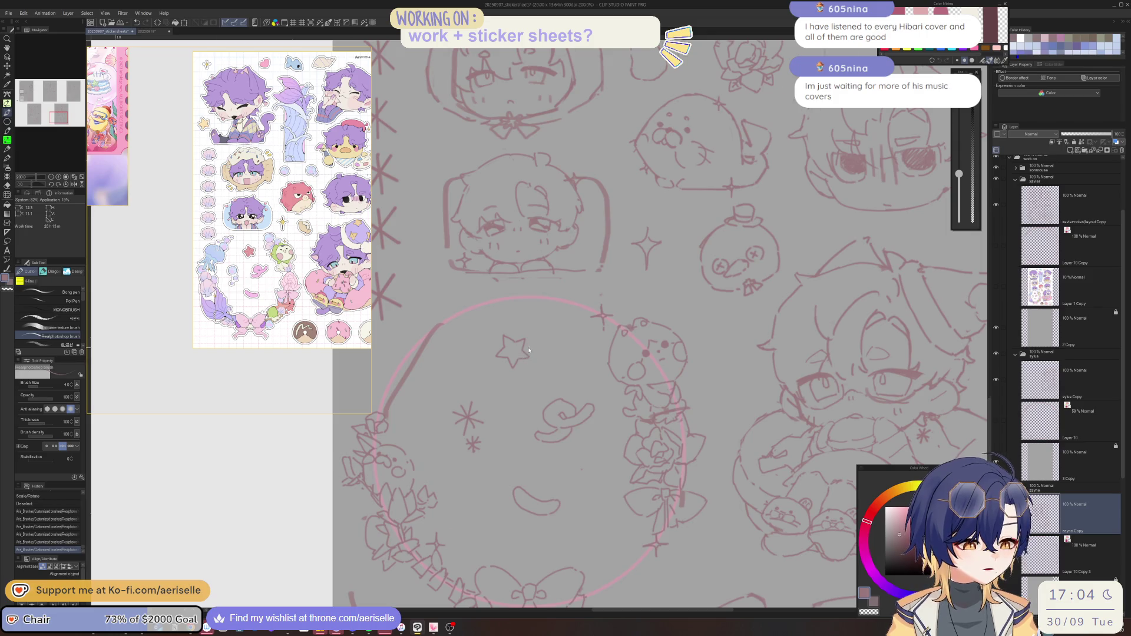
pyautogui.scroll(-4, 524, 353)
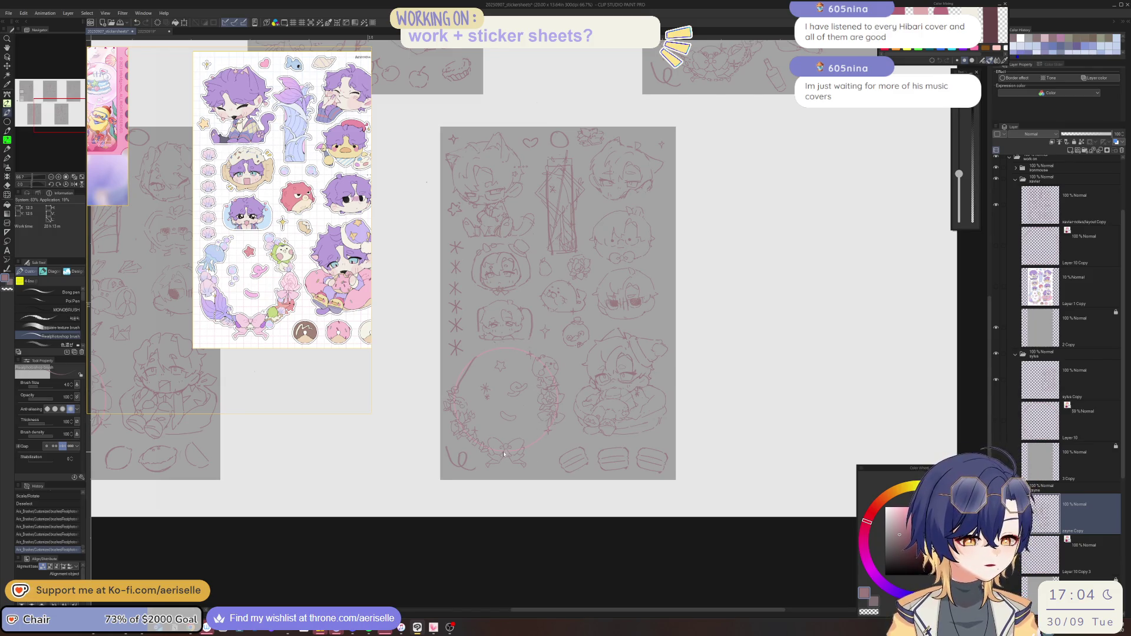
pyautogui.scroll(2, 504, 453)
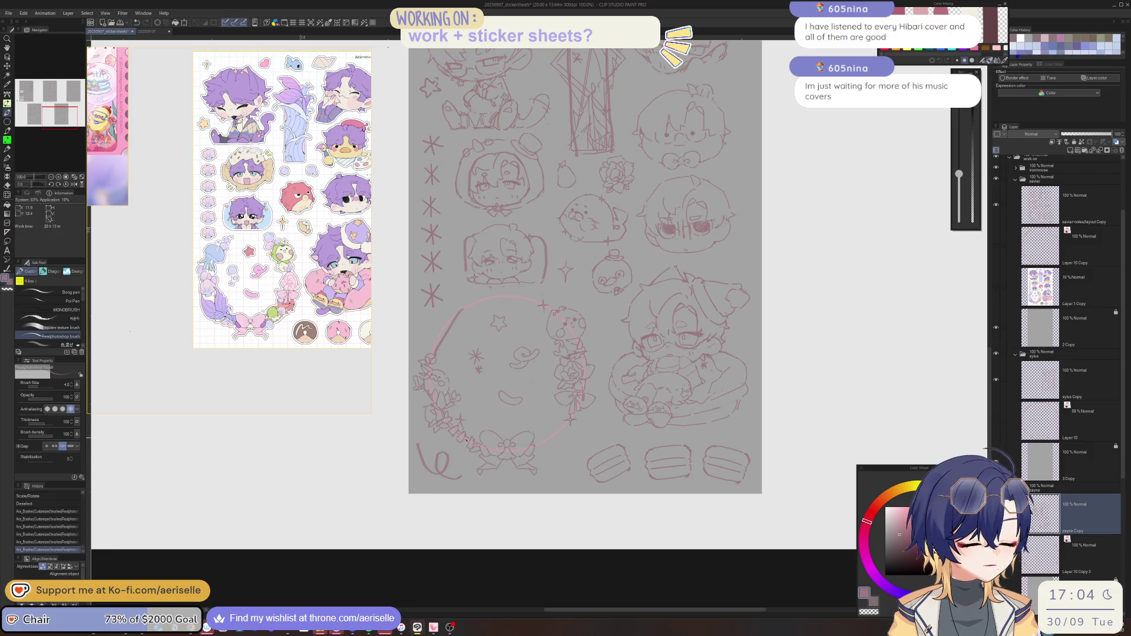
pyautogui.scroll(1, 470, 446)
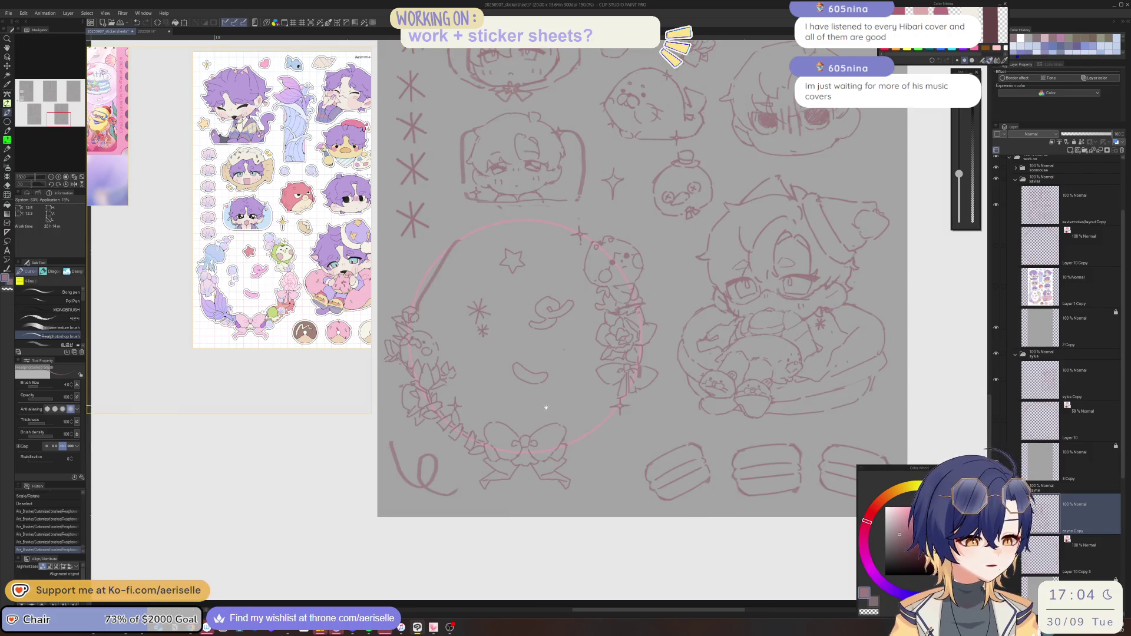
pyautogui.scroll(2, 546, 406)
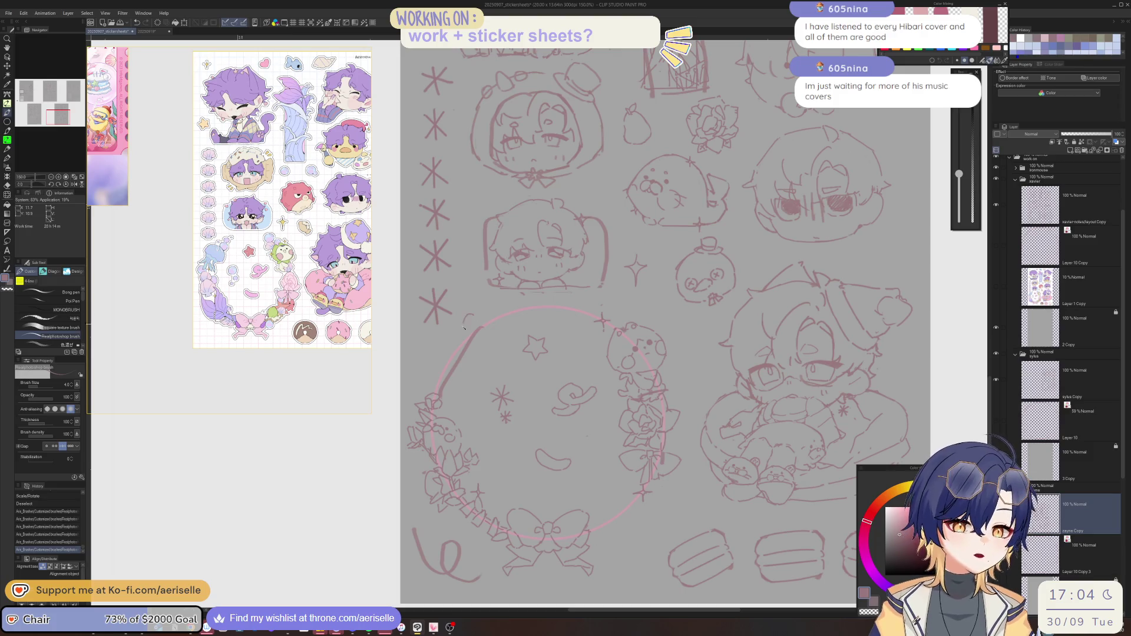
pyautogui.moveTo(435, 355); pyautogui.dragTo(514, 339)
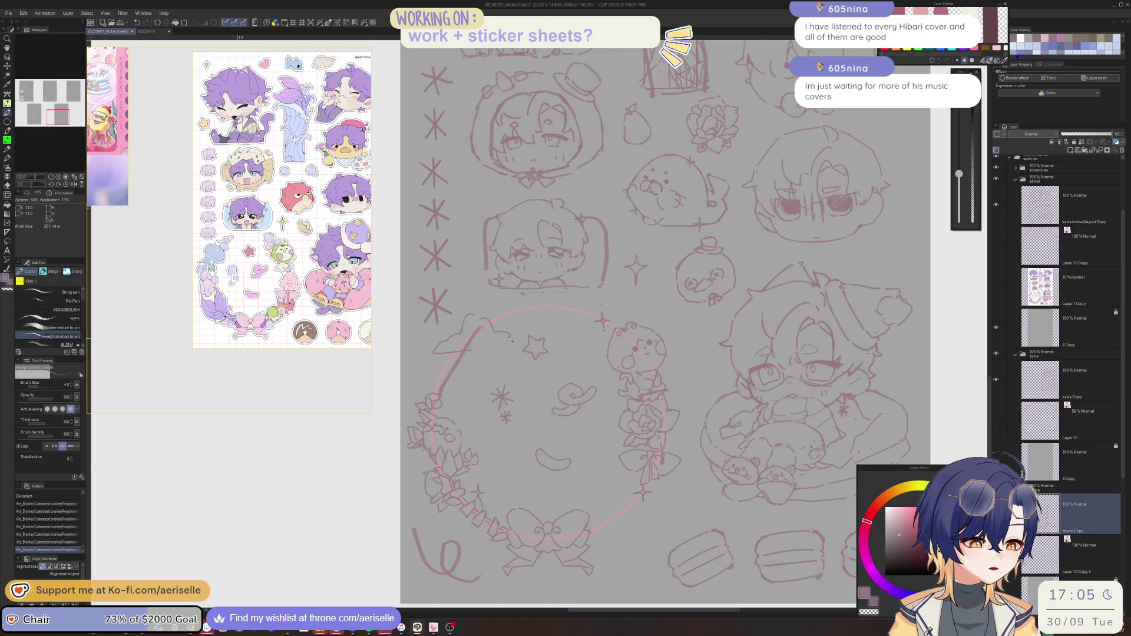
# Zoom to 200% and draw two tiny star marks beneath the cloud
pyautogui.click(480, 360)
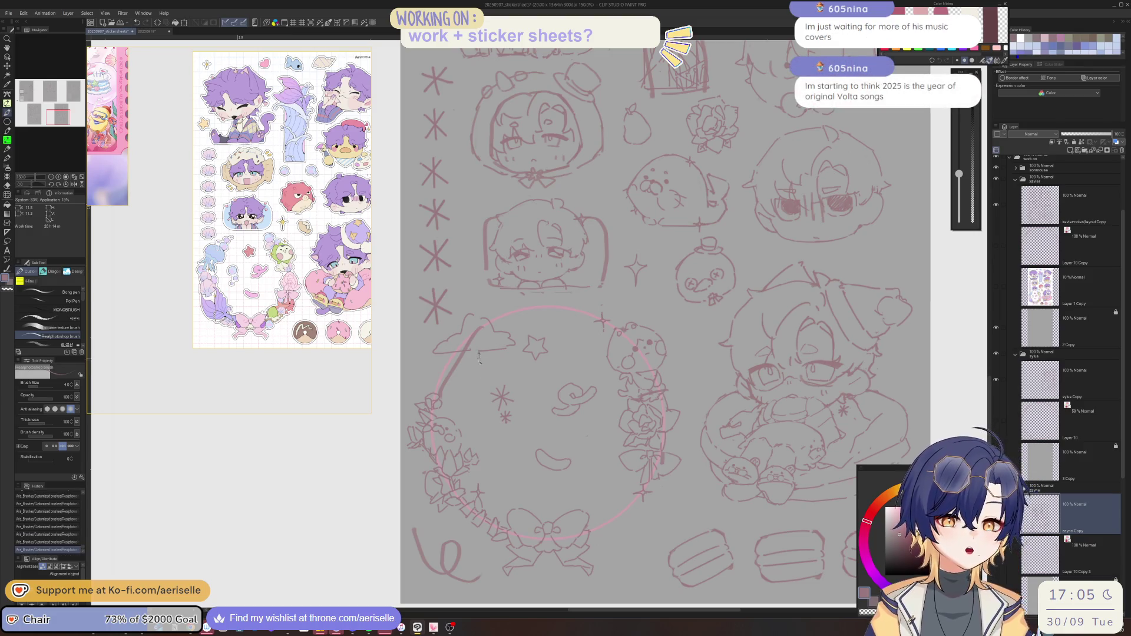
pyautogui.scroll(1, 479, 374)
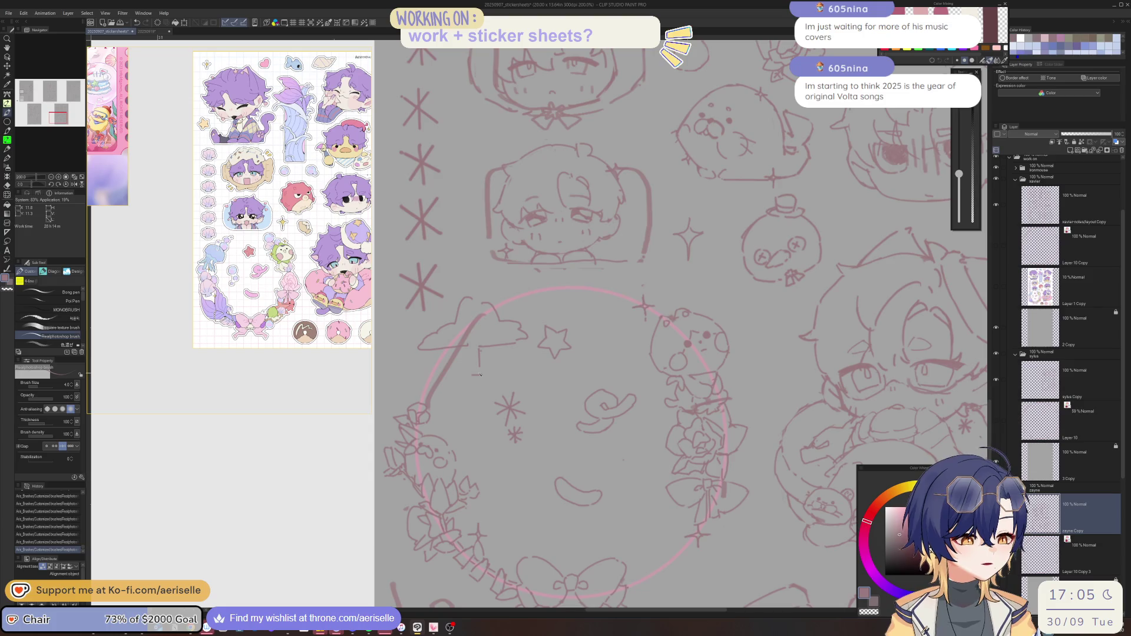
pyautogui.moveTo(473, 373); pyautogui.dragTo(474, 380)
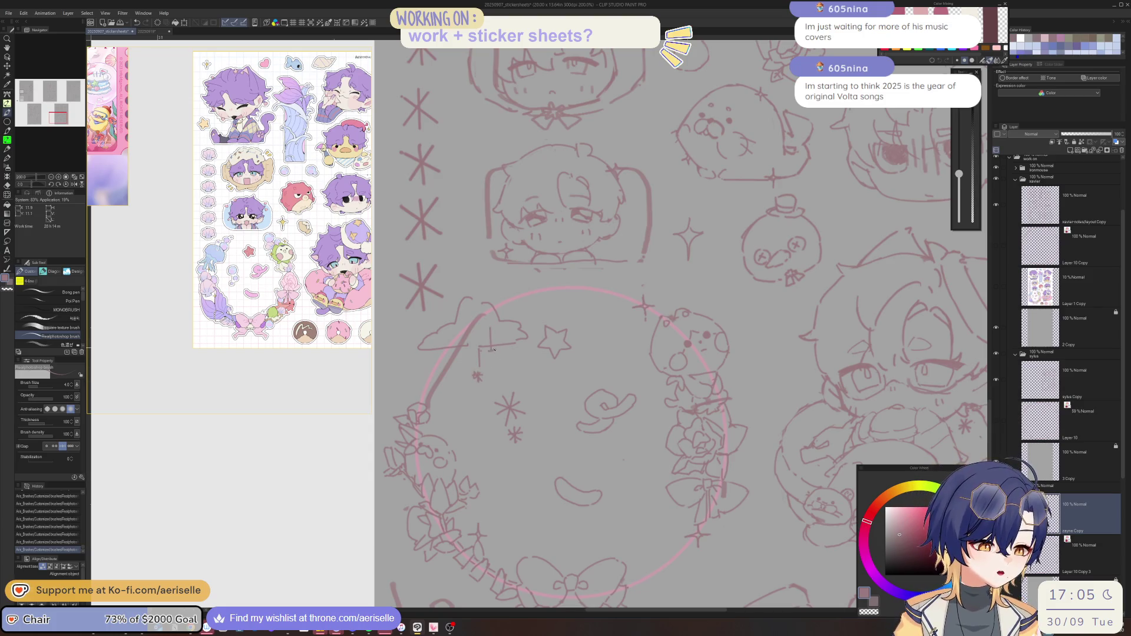
pyautogui.moveTo(456, 357); pyautogui.dragTo(455, 364)
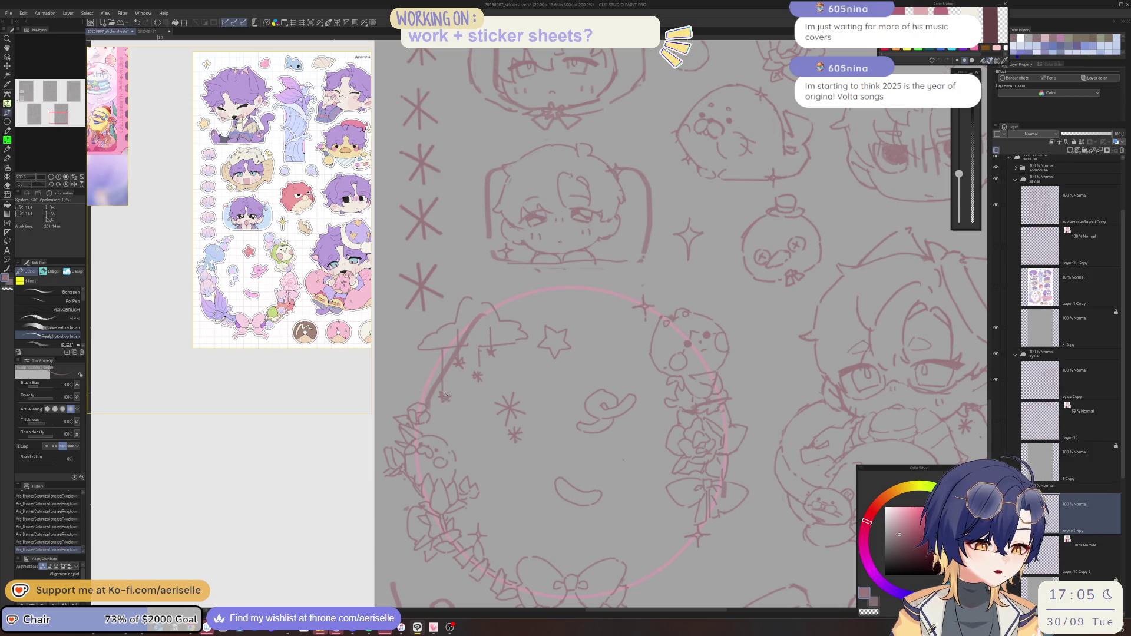
# Erase the stray line bits around the star marks, shrinking the eraser
pyautogui.press('e')
pyautogui.moveTo(452, 356)
pyautogui.mouseDown()
pyautogui.moveTo(443, 382)
pyautogui.moveTo(466, 347)
pyautogui.mouseUp()
pyautogui.moveTo(463, 340); pyautogui.dragTo(455, 386)
pyautogui.press('[')
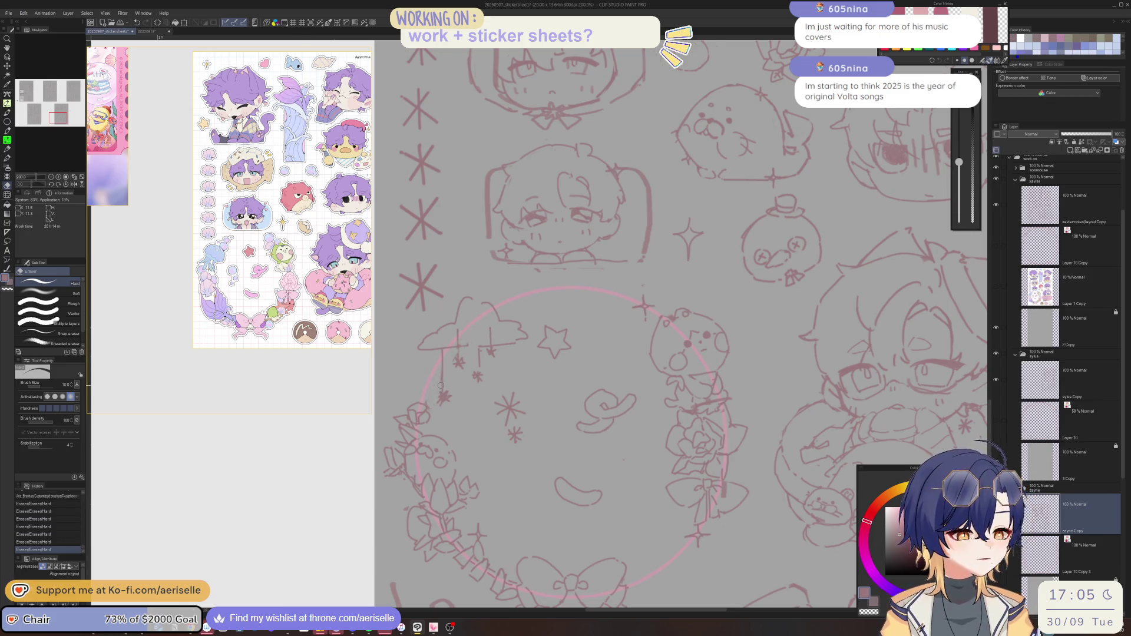
pyautogui.scroll(-3, 433, 380)
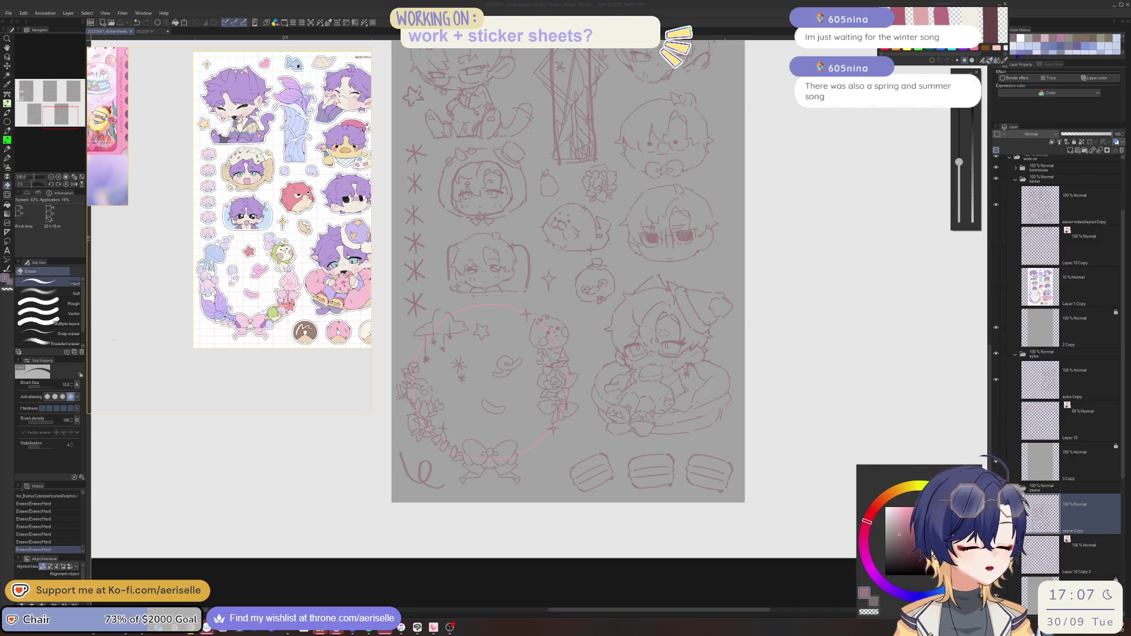
# Pan to the top of the sheet, zoom to 400%, and sketch a small flower beside the circle
pyautogui.click(459, 580)
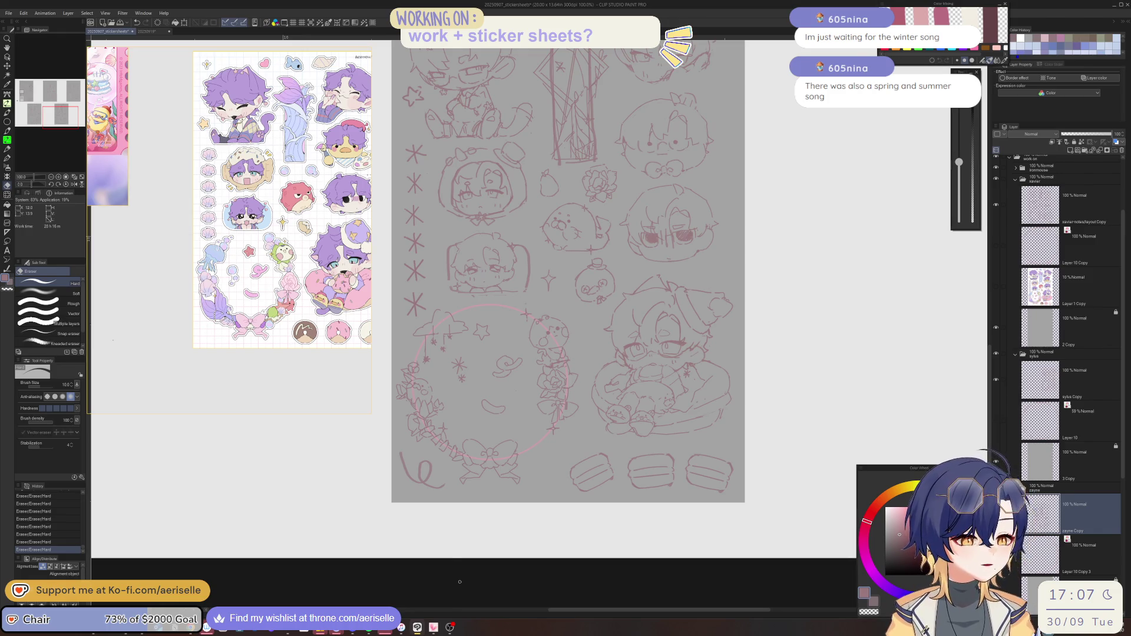
pyautogui.moveTo(585, 465)
pyautogui.mouseDown()
pyautogui.moveTo(567, 445)
pyautogui.moveTo(587, 474)
pyautogui.moveTo(560, 472)
pyautogui.moveTo(576, 459)
pyautogui.moveTo(564, 474)
pyautogui.mouseUp()
pyautogui.moveTo(681, 448); pyautogui.dragTo(680, 504)
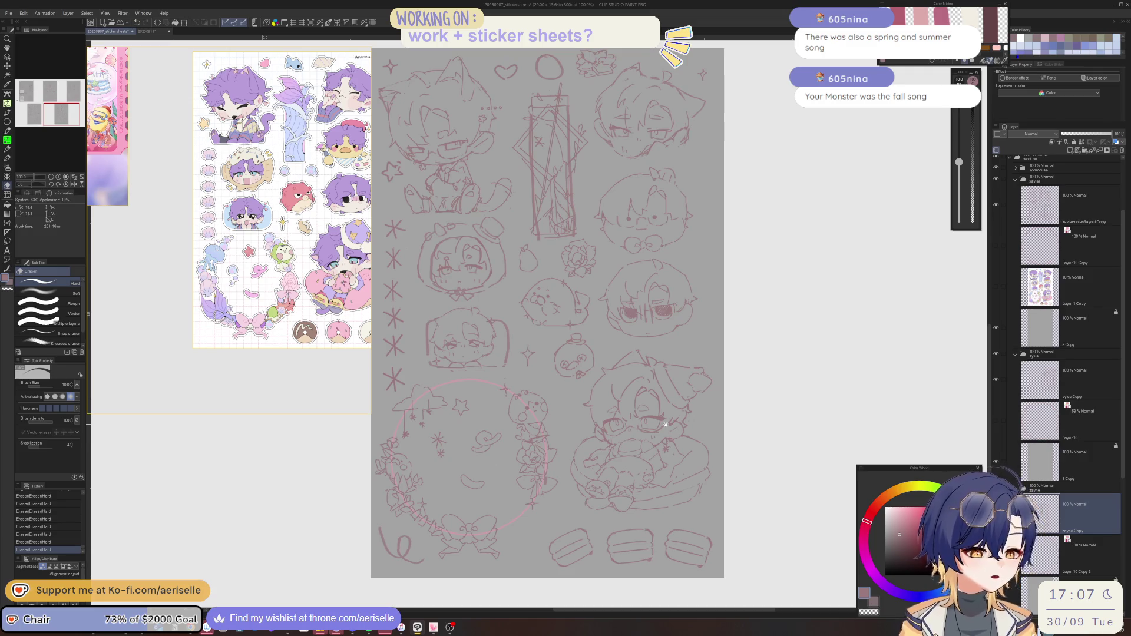
pyautogui.moveTo(665, 423); pyautogui.dragTo(665, 511)
pyautogui.scroll(5, 636, 354)
pyautogui.press('p')
pyautogui.moveTo(582, 398)
pyautogui.mouseDown()
pyautogui.moveTo(539, 404)
pyautogui.moveTo(572, 406)
pyautogui.moveTo(576, 421)
pyautogui.moveTo(551, 474)
pyautogui.moveTo(582, 406)
pyautogui.moveTo(643, 405)
pyautogui.mouseUp()
pyautogui.press('e')
pyautogui.press('p')
pyautogui.press('e')
pyautogui.press('p')
pyautogui.scroll(-5, 551, 465)
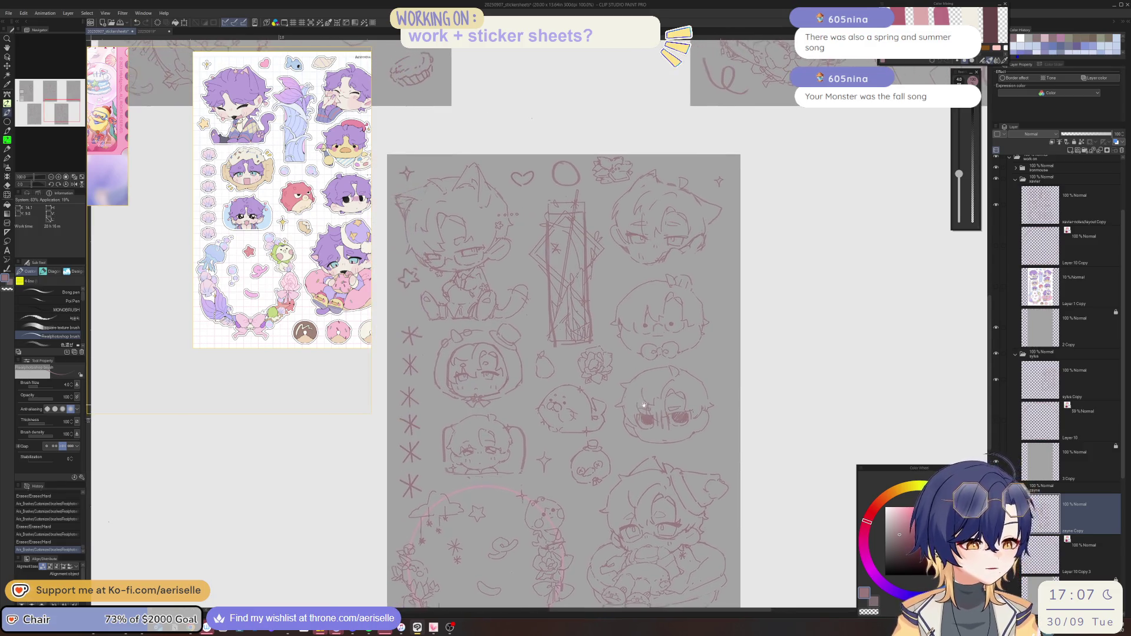
pyautogui.scroll(3, 643, 405)
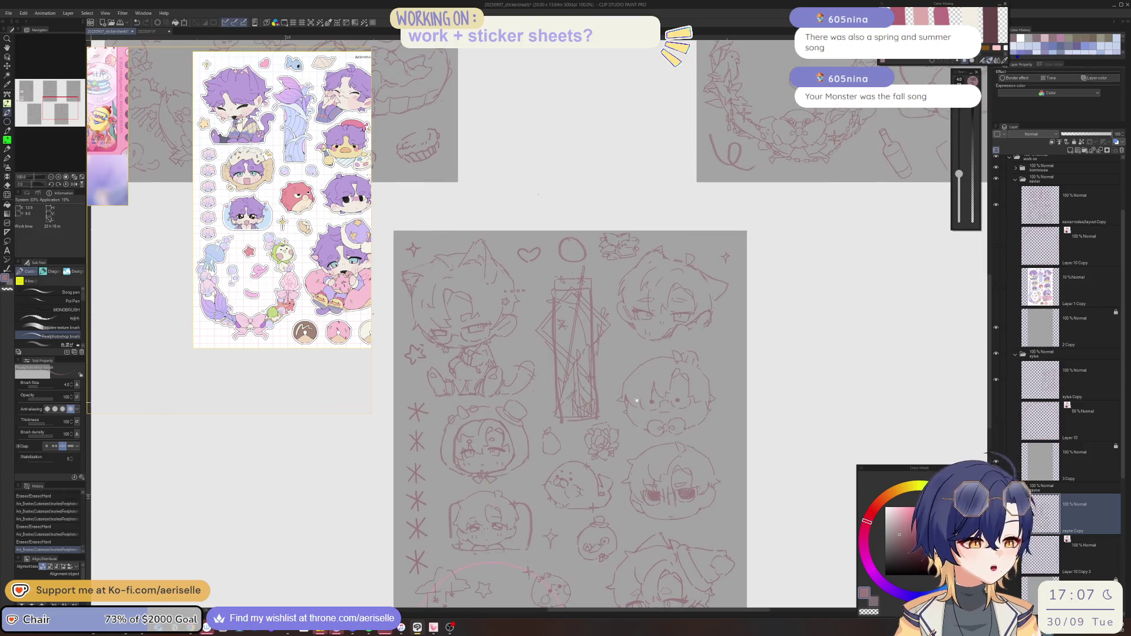
pyautogui.scroll(3, 636, 401)
pyautogui.scroll(5, 604, 318)
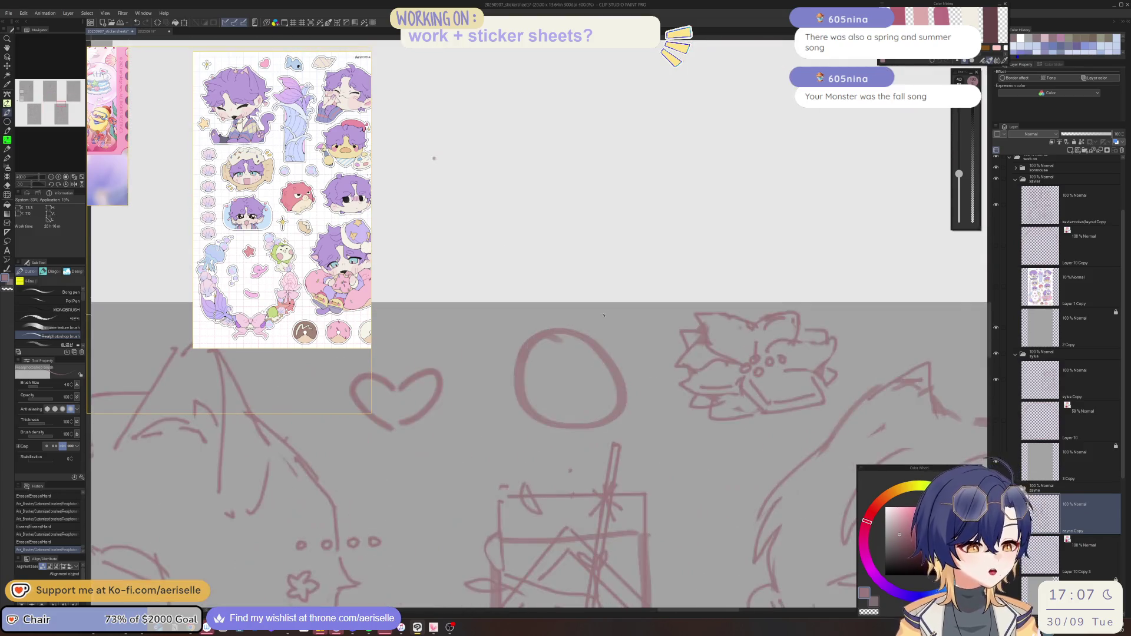
# Erase the circle beside the heart, then zoom out to compare sheets and back in
pyautogui.press('e')
pyautogui.moveTo(596, 350)
pyautogui.mouseDown()
pyautogui.moveTo(580, 398)
pyautogui.moveTo(611, 364)
pyautogui.mouseUp()
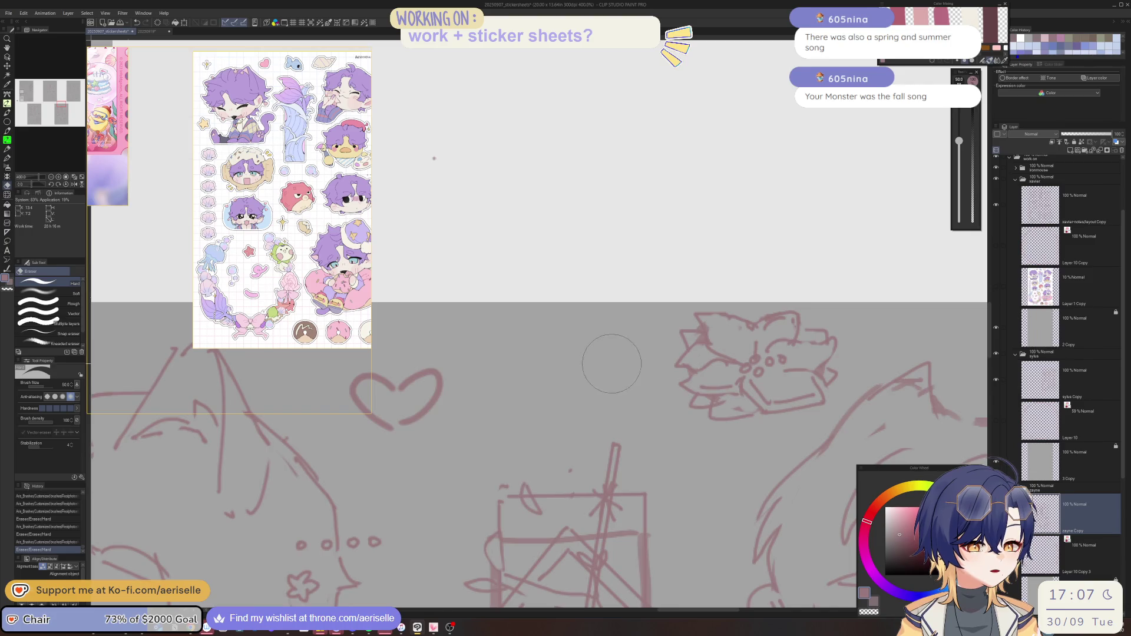
pyautogui.scroll(-10, 611, 364)
pyautogui.scroll(8, 633, 352)
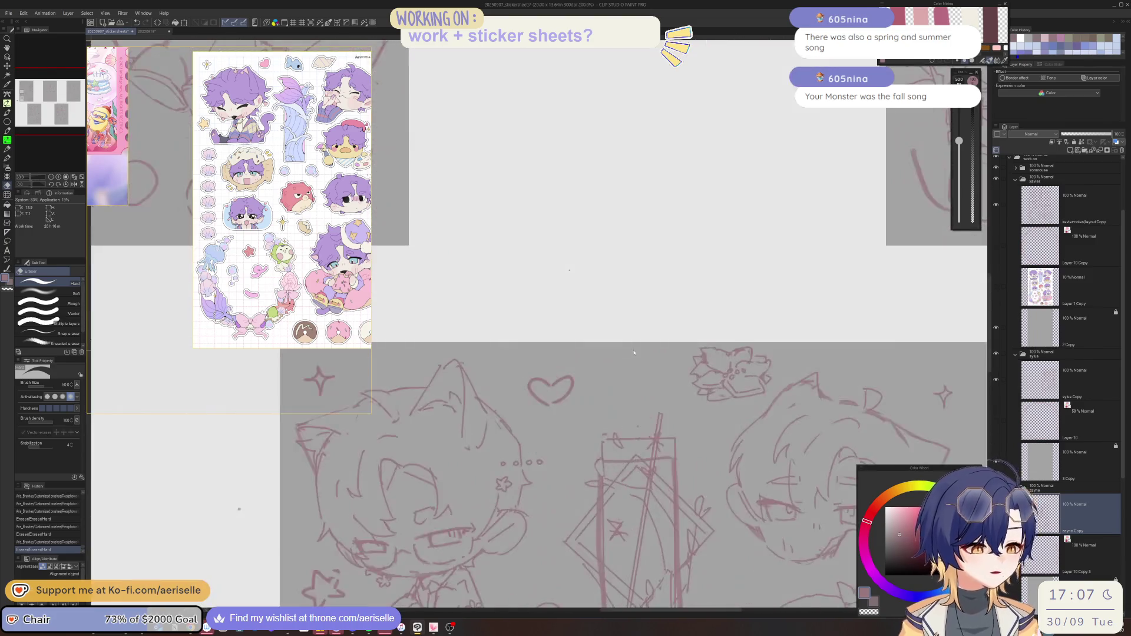
pyautogui.scroll(-6, 633, 352)
pyautogui.scroll(1, 660, 404)
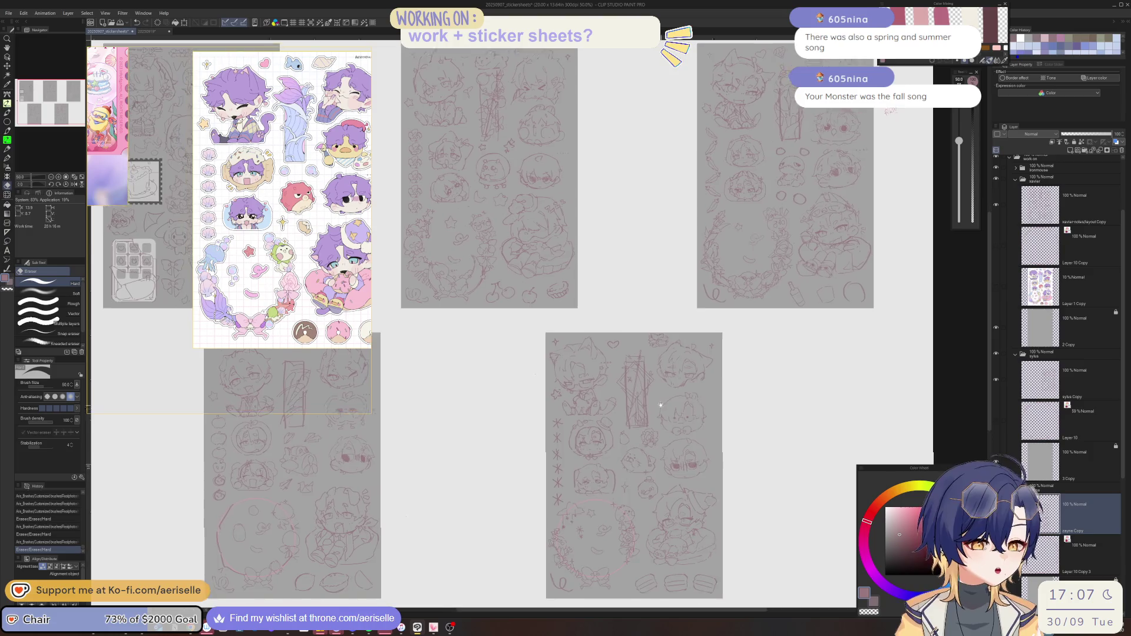
pyautogui.scroll(-1, 660, 404)
pyautogui.scroll(1, 666, 411)
pyautogui.scroll(-1, 647, 400)
pyautogui.scroll(1, 612, 378)
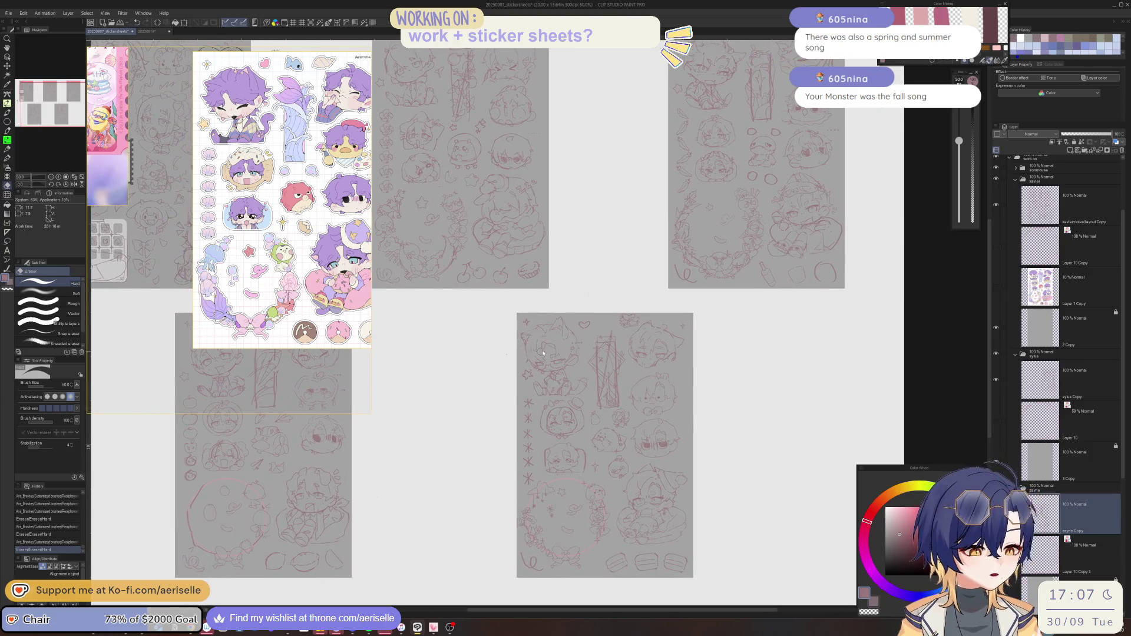
pyautogui.scroll(4, 543, 354)
# Make a pen mark near the top flower and readjust the zoom
pyautogui.press('p')
pyautogui.click(526, 391)
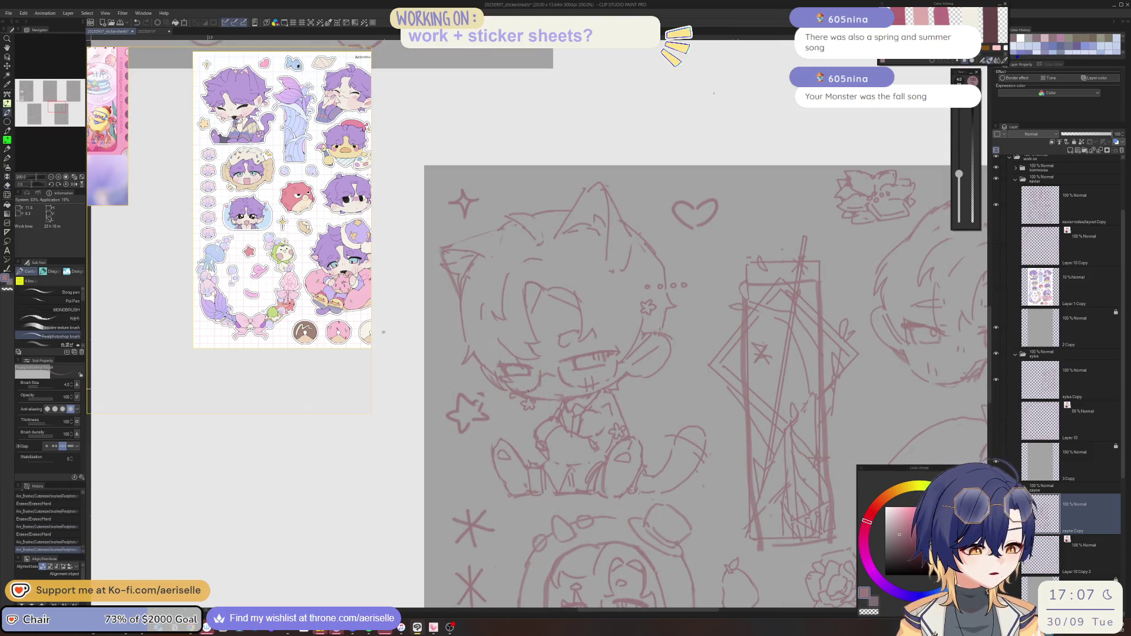
pyautogui.scroll(-3, 523, 283)
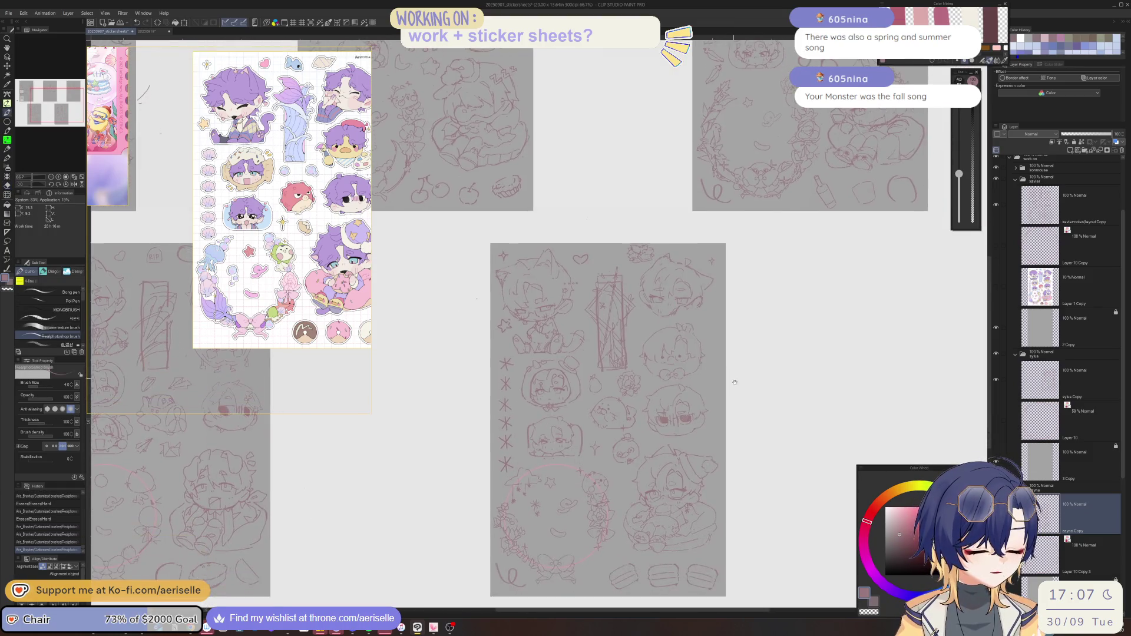
pyautogui.scroll(-3, 613, 388)
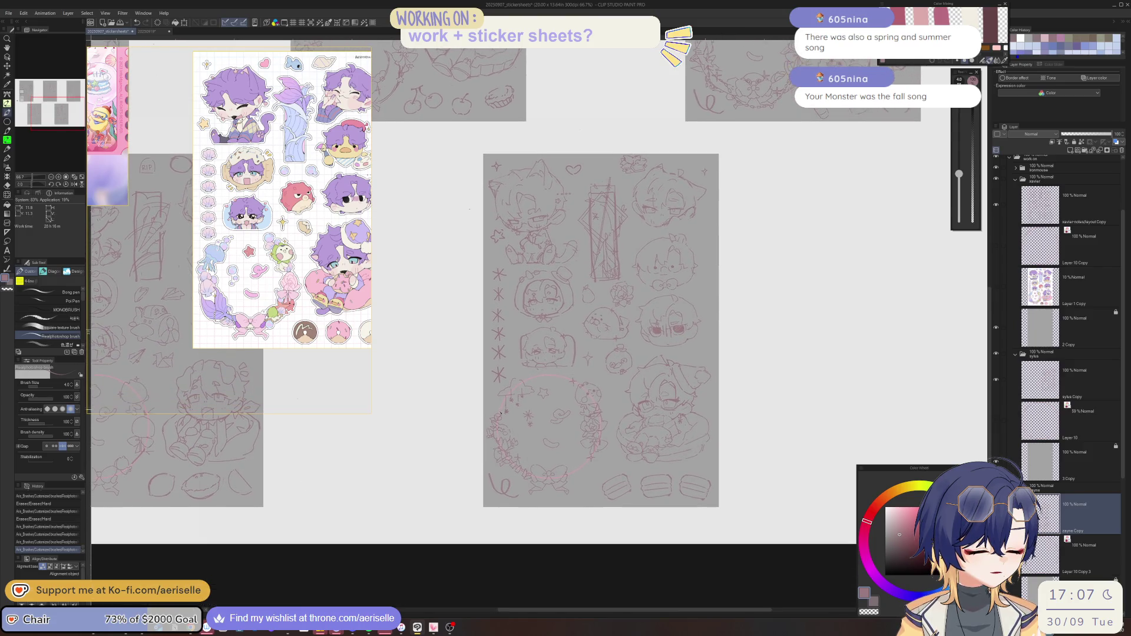
pyautogui.scroll(4, 499, 412)
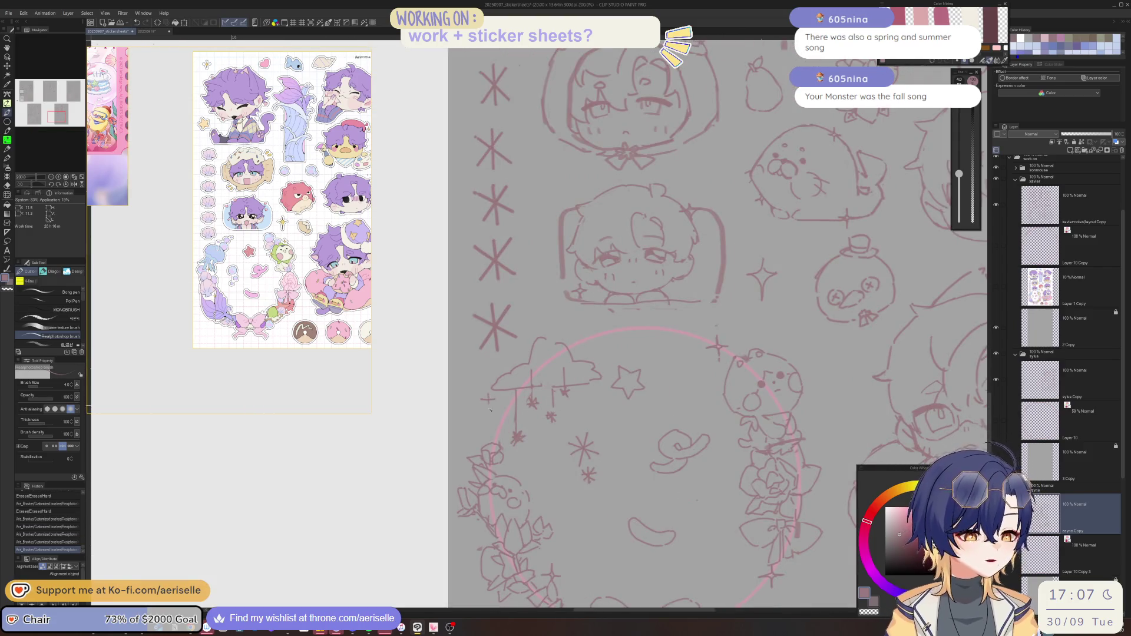
# Add an asterisk star left of the cloud, remove the trial line under the bow, and zoom out to 66.7%
pyautogui.moveTo(485, 405); pyautogui.dragTo(496, 412)
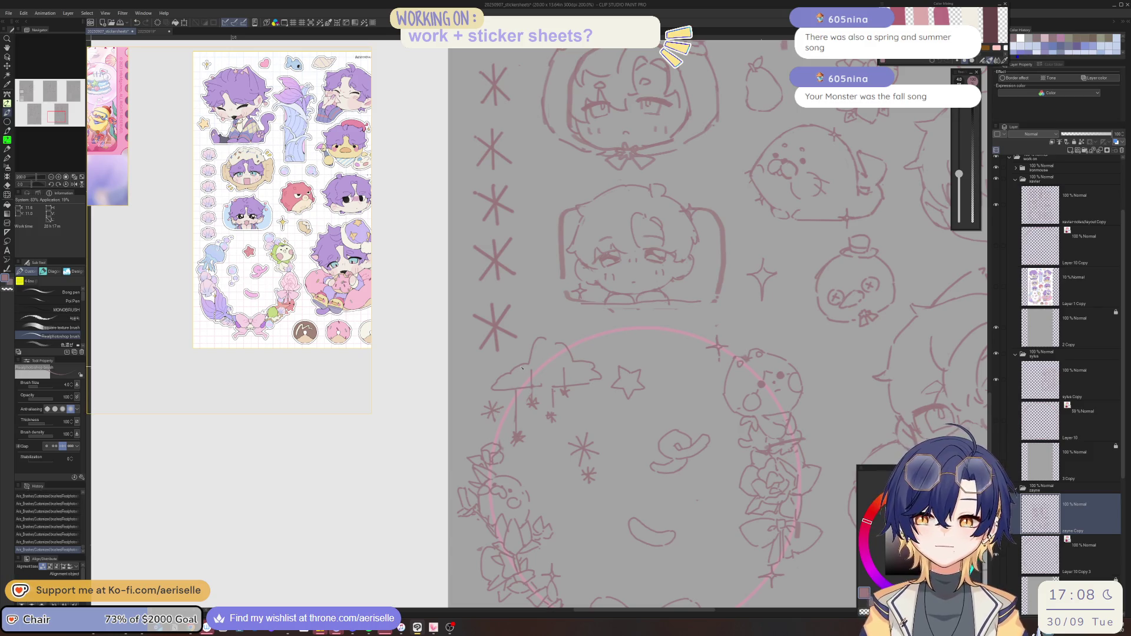
pyautogui.scroll(-2, 588, 389)
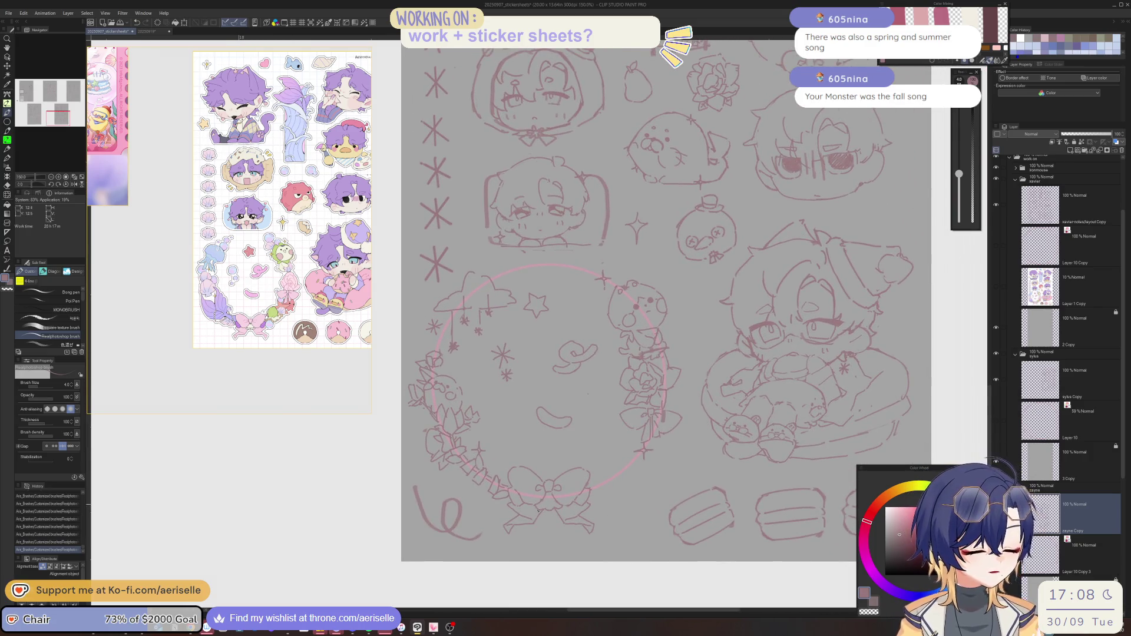
pyautogui.moveTo(543, 517)
pyautogui.mouseDown()
pyautogui.moveTo(544, 536)
pyautogui.moveTo(554, 533)
pyautogui.mouseUp()
pyautogui.hotkey('ctrl', 'z')
pyautogui.hotkey('ctrl', 'z')
pyautogui.scroll(-4, 551, 534)
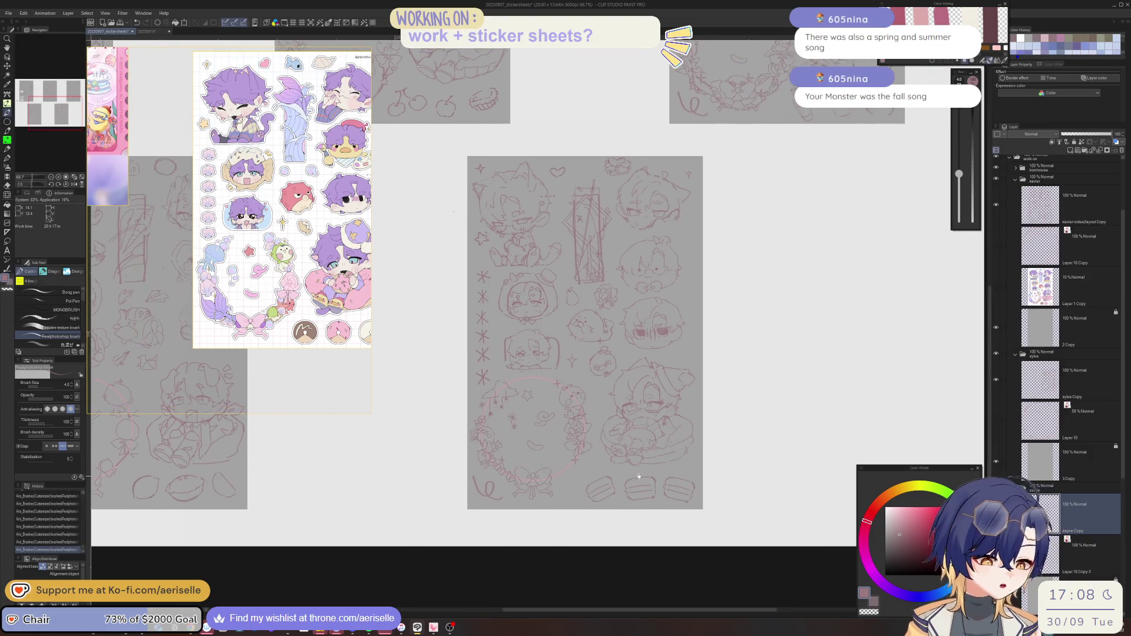
pyautogui.moveTo(684, 499); pyautogui.dragTo(722, 471)
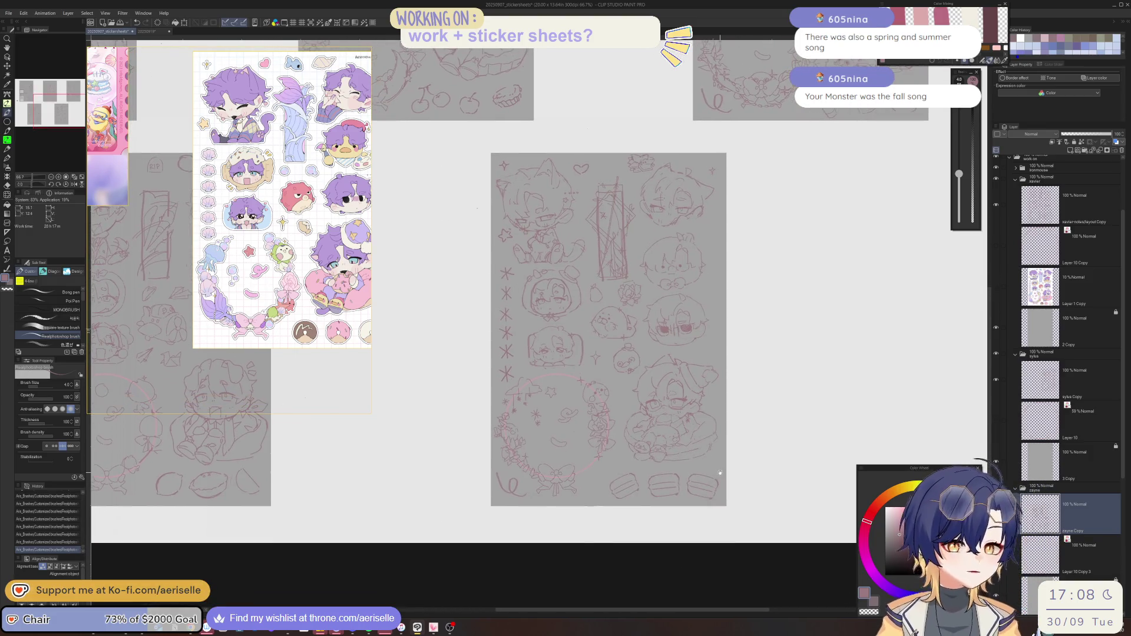
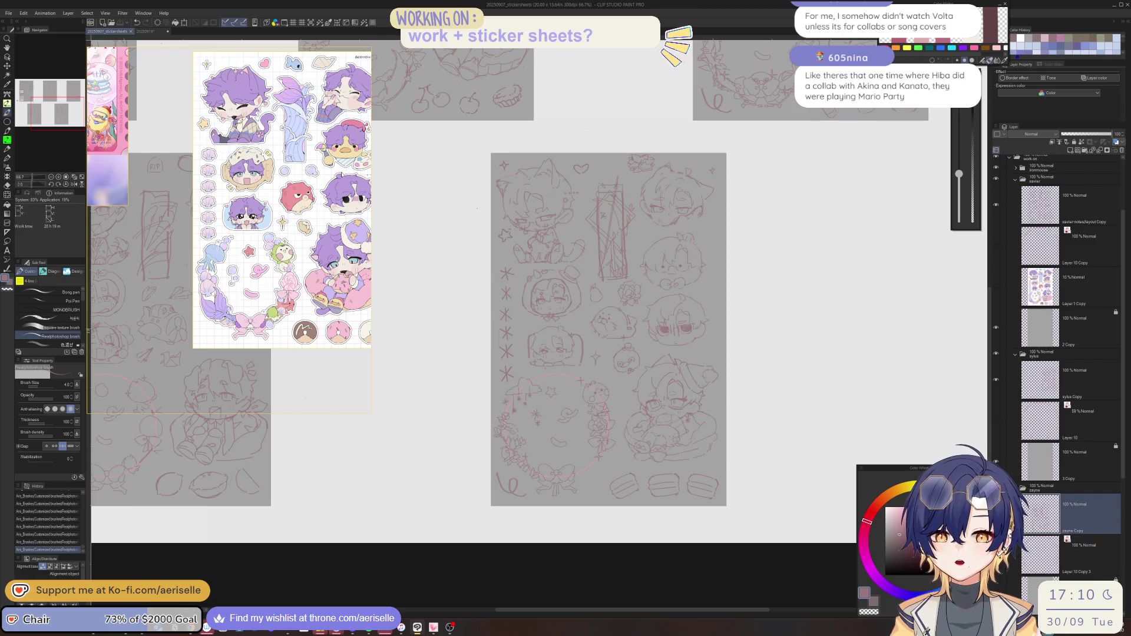
# Pan the reference board to the chibi and Thanksgiving images, then zoom the sketch to 400% on the asterisk column
pyautogui.scroll(-2, 341, 174)
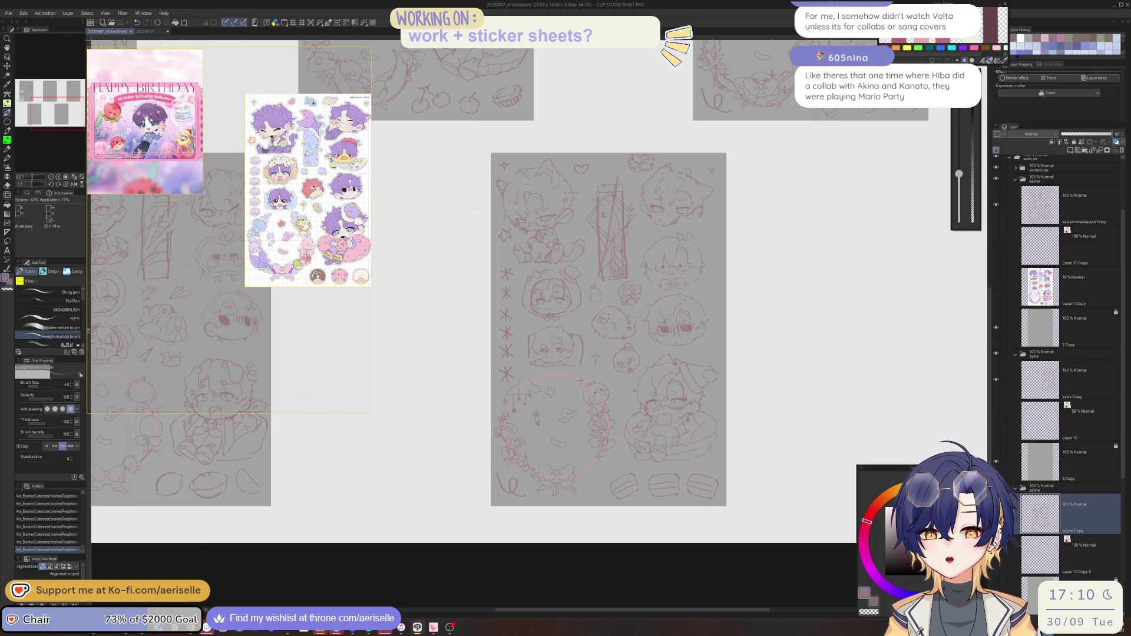
pyautogui.scroll(1, 253, 163)
pyautogui.scroll(-1, 254, 164)
pyautogui.scroll(-5, 254, 163)
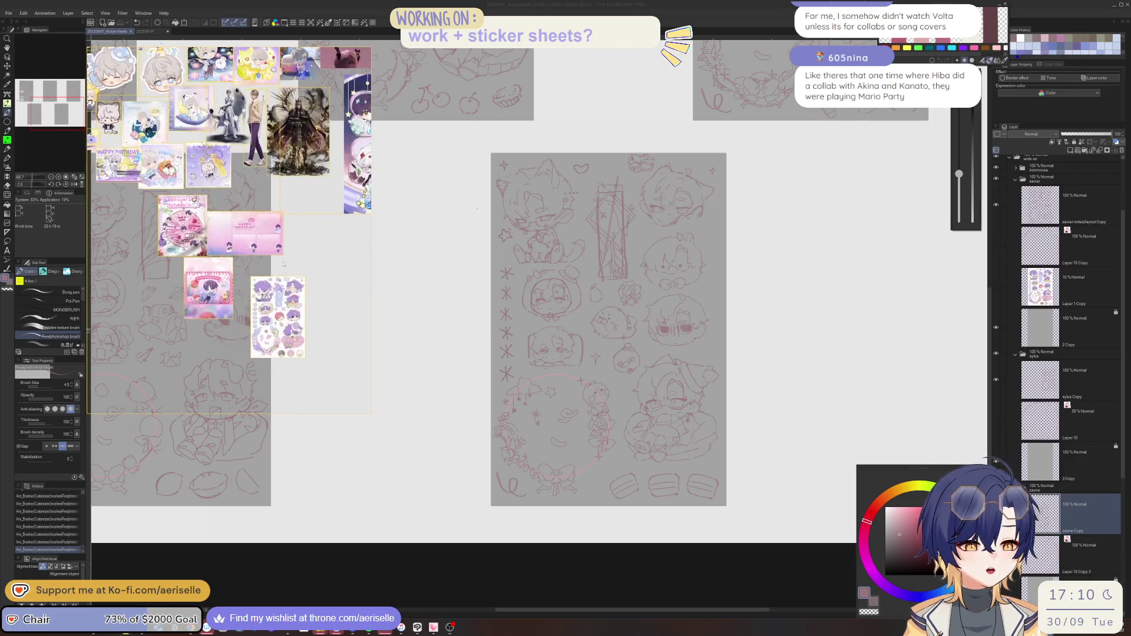
pyautogui.scroll(6, 230, 294)
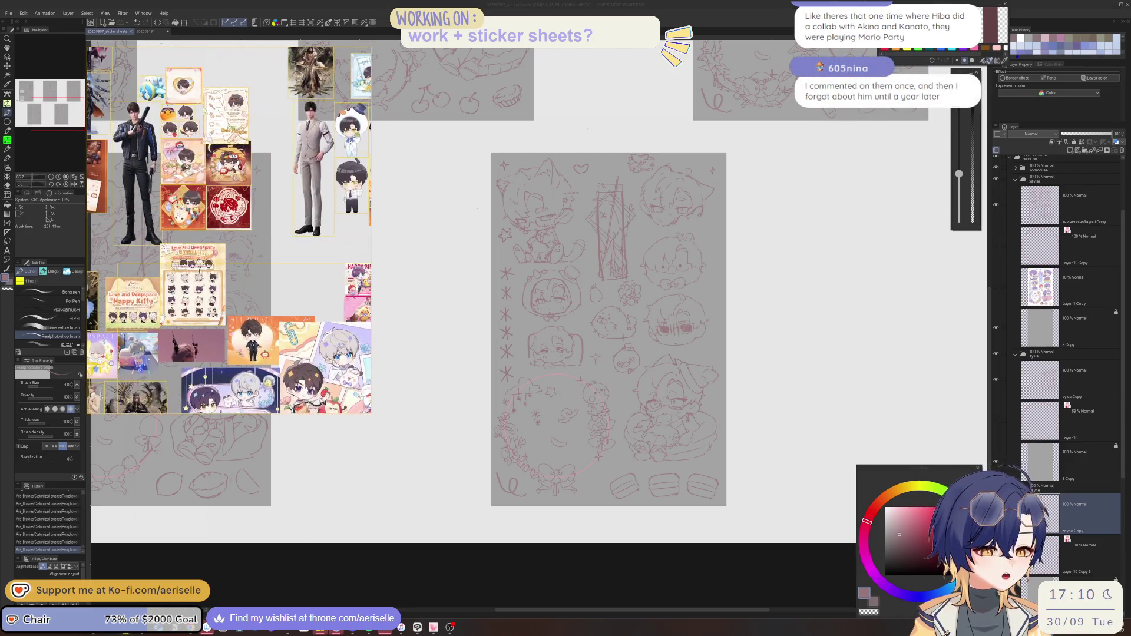
pyautogui.scroll(4, 244, 235)
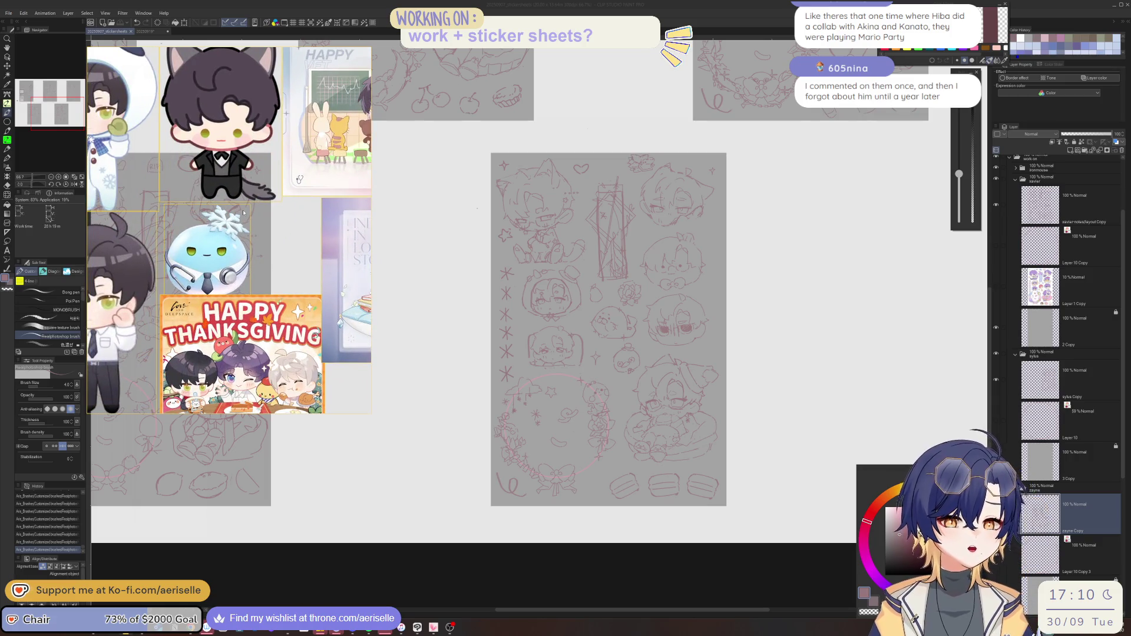
pyautogui.scroll(6, 510, 276)
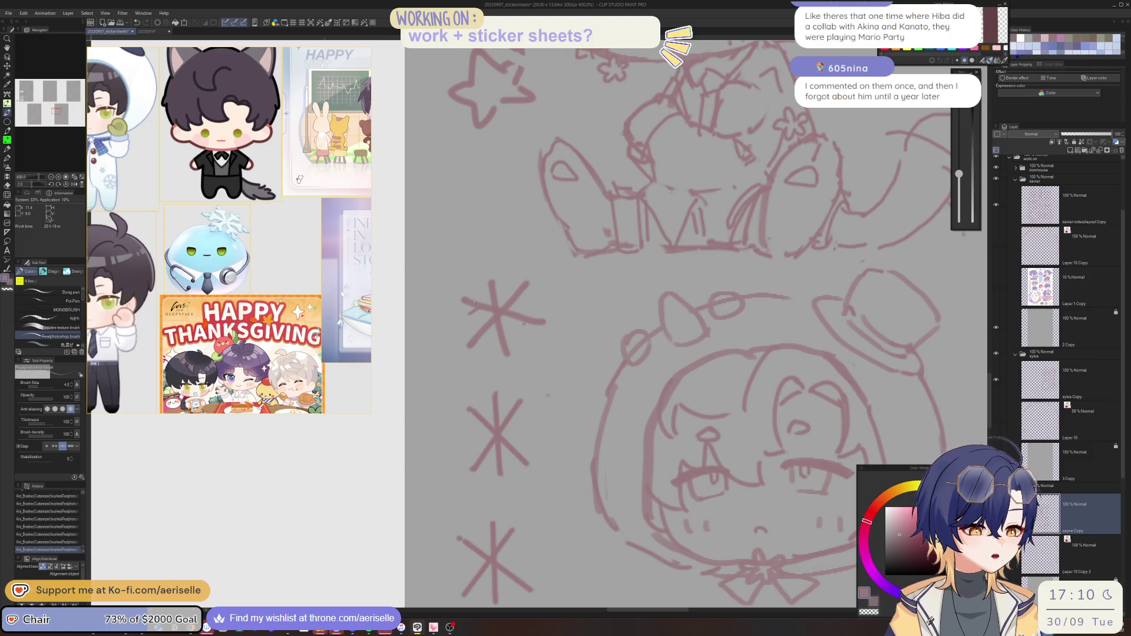
# Undo the stray stroke beside the asterisk and zoom the tilted canvas to 800%
pyautogui.hotkey('ctrl', 'z')
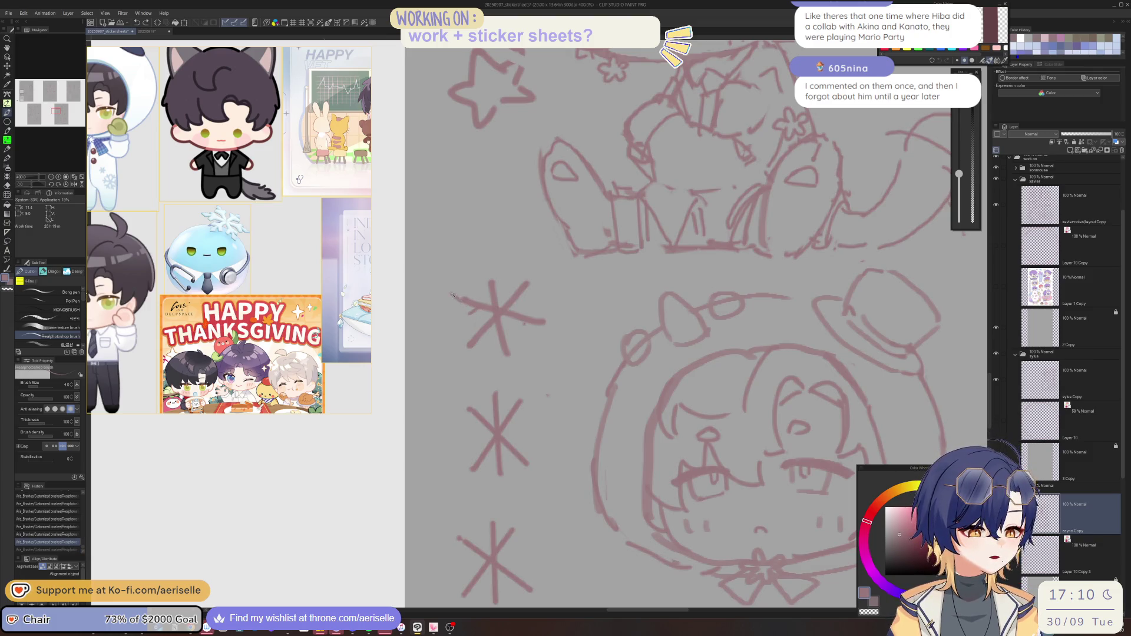
pyautogui.moveTo(451, 294)
pyautogui.mouseDown()
pyautogui.moveTo(483, 262)
pyautogui.moveTo(482, 275)
pyautogui.moveTo(482, 244)
pyautogui.moveTo(502, 277)
pyautogui.moveTo(483, 337)
pyautogui.mouseUp()
pyautogui.scroll(2, 483, 263)
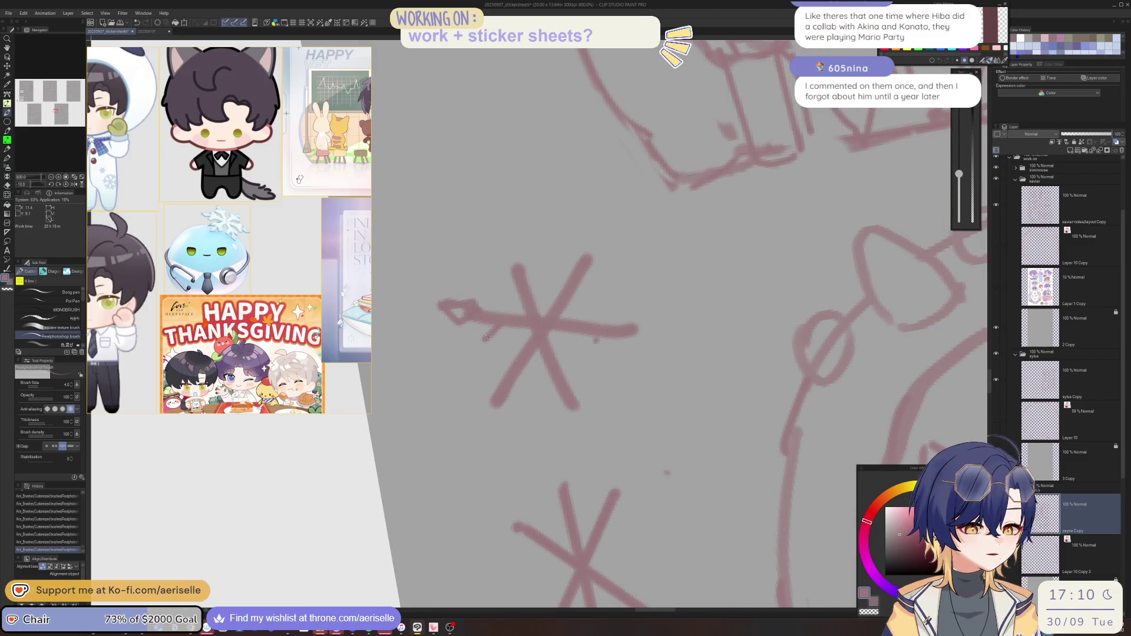
pyautogui.moveTo(498, 336); pyautogui.dragTo(505, 286)
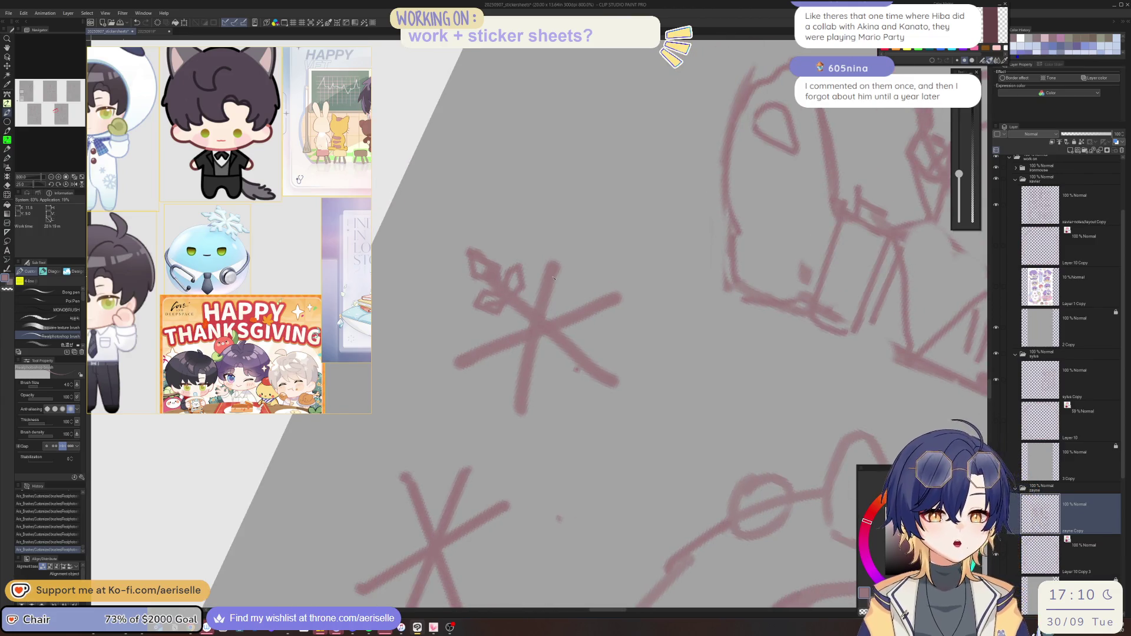
pyautogui.moveTo(559, 283)
pyautogui.mouseDown()
pyautogui.moveTo(545, 223)
pyautogui.moveTo(551, 252)
pyautogui.moveTo(536, 269)
pyautogui.moveTo(557, 276)
pyautogui.moveTo(539, 286)
pyautogui.moveTo(563, 270)
pyautogui.mouseUp()
pyautogui.press('-')
# Sketch diamond tips on the top asterisk's upper arms, redoing misdrawn tips after a mirrored check
pyautogui.press('h')
pyautogui.press('-')
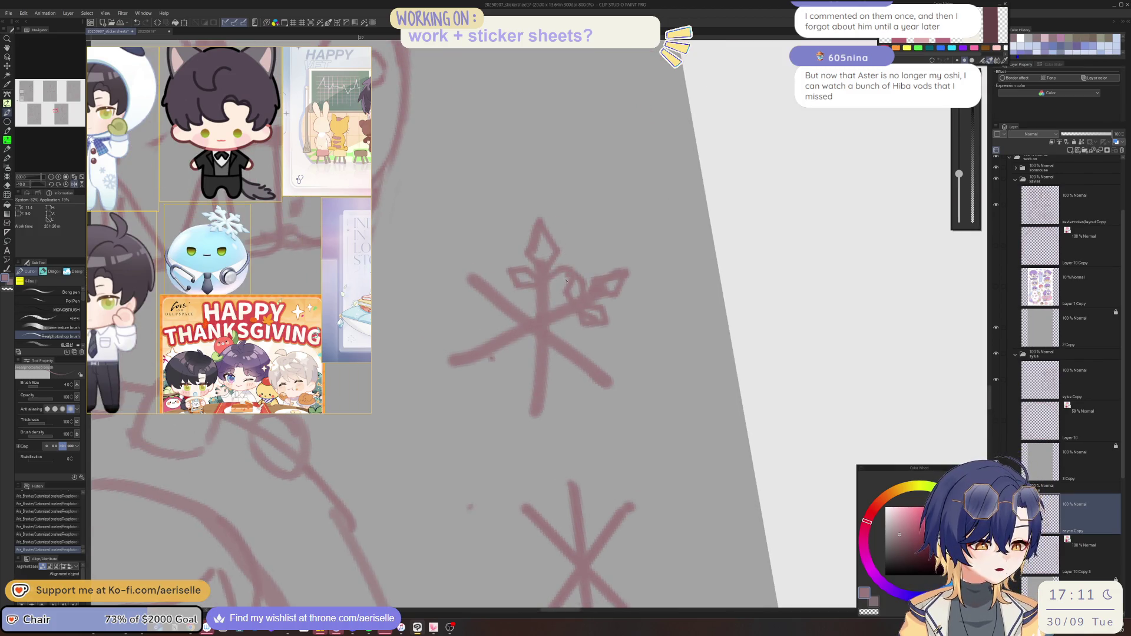
pyautogui.press('-')
pyautogui.press('-')
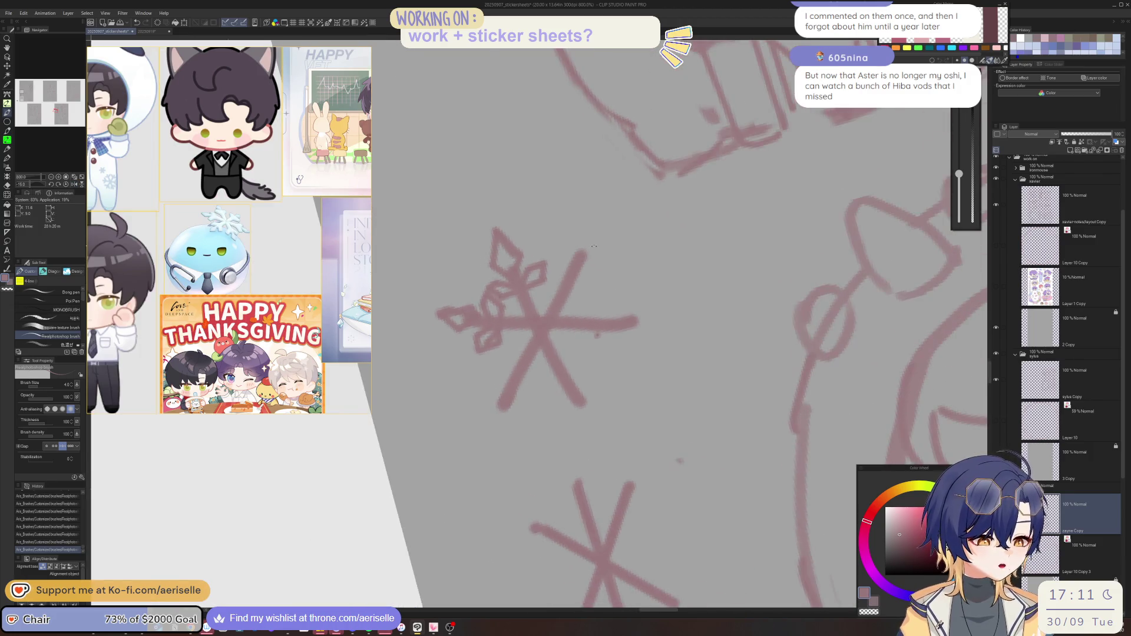
pyautogui.moveTo(588, 249)
pyautogui.mouseDown()
pyautogui.moveTo(577, 335)
pyautogui.moveTo(563, 296)
pyautogui.moveTo(567, 331)
pyautogui.mouseUp()
pyautogui.hotkey('ctrl', 'z')
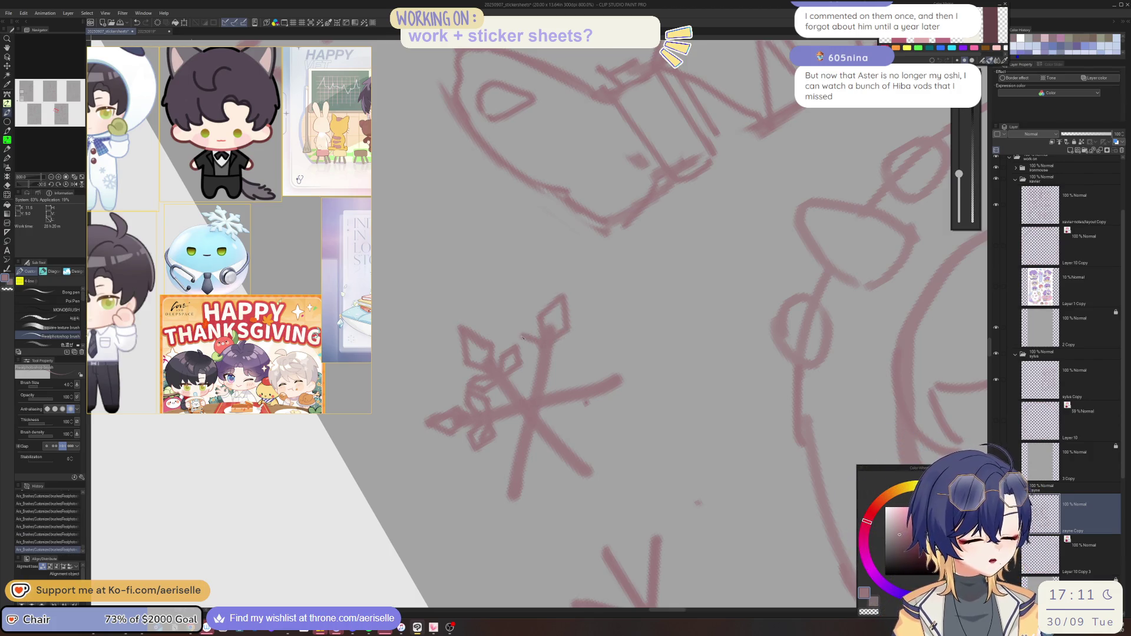
pyautogui.moveTo(536, 356)
pyautogui.mouseDown()
pyautogui.moveTo(574, 340)
pyautogui.moveTo(564, 353)
pyautogui.mouseUp()
pyautogui.hotkey('ctrl', 'z')
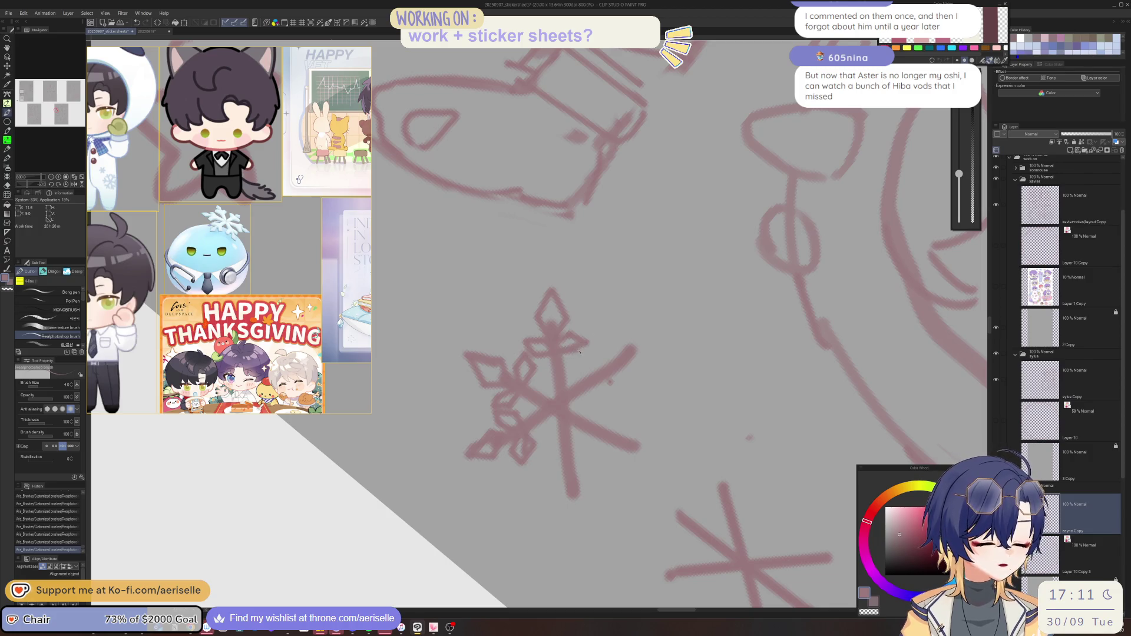
# Extend the stroke along the snowflake's right arm, then rotate the view for the next arms
pyautogui.press('e')
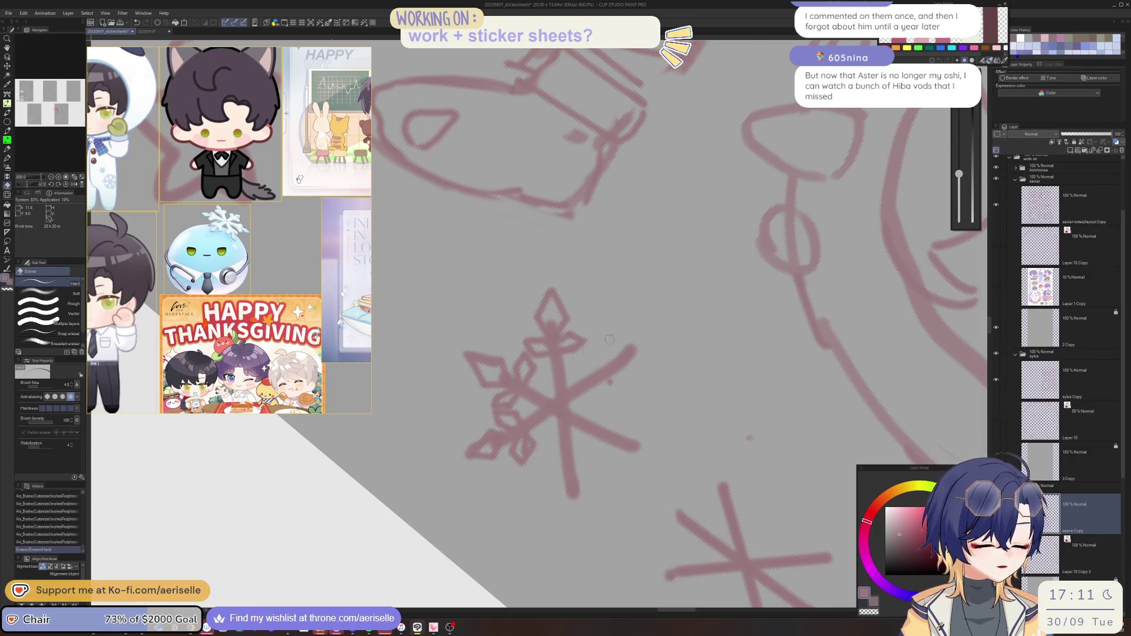
pyautogui.press('b')
pyautogui.moveTo(577, 357)
pyautogui.mouseDown()
pyautogui.moveTo(603, 329)
pyautogui.moveTo(601, 359)
pyautogui.moveTo(553, 363)
pyautogui.moveTo(614, 346)
pyautogui.moveTo(609, 364)
pyautogui.mouseUp()
pyautogui.press('-')
pyautogui.press('-')
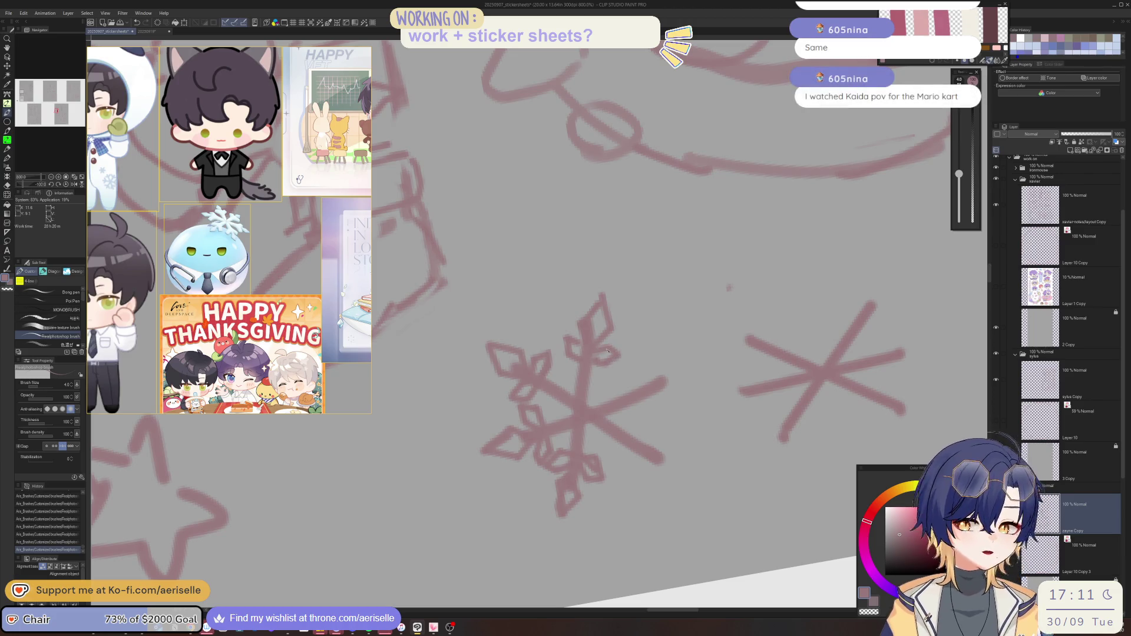
pyautogui.press('-')
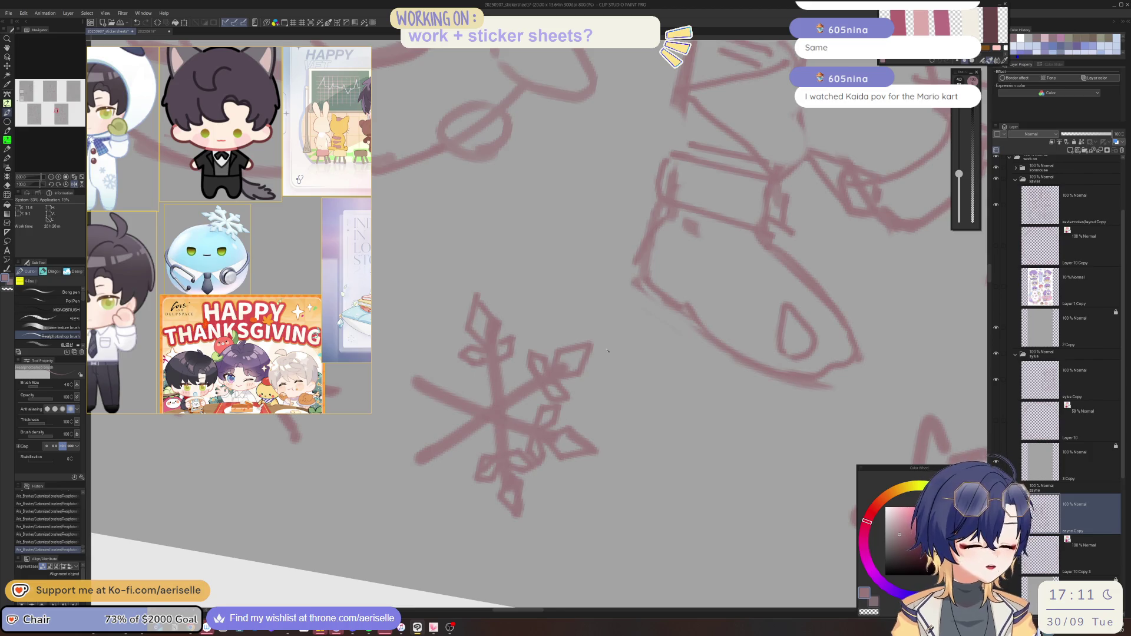
pyautogui.press('-')
pyautogui.press('-')
pyautogui.press('-')
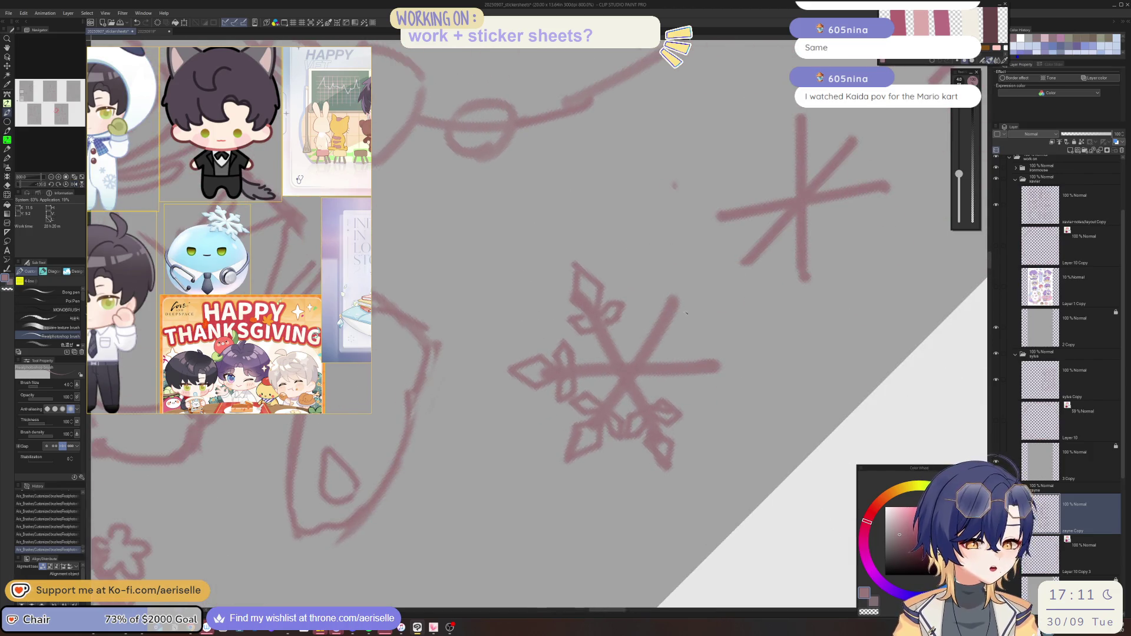
pyautogui.moveTo(625, 370)
pyautogui.mouseDown()
pyautogui.moveTo(556, 416)
pyautogui.moveTo(508, 406)
pyautogui.mouseUp()
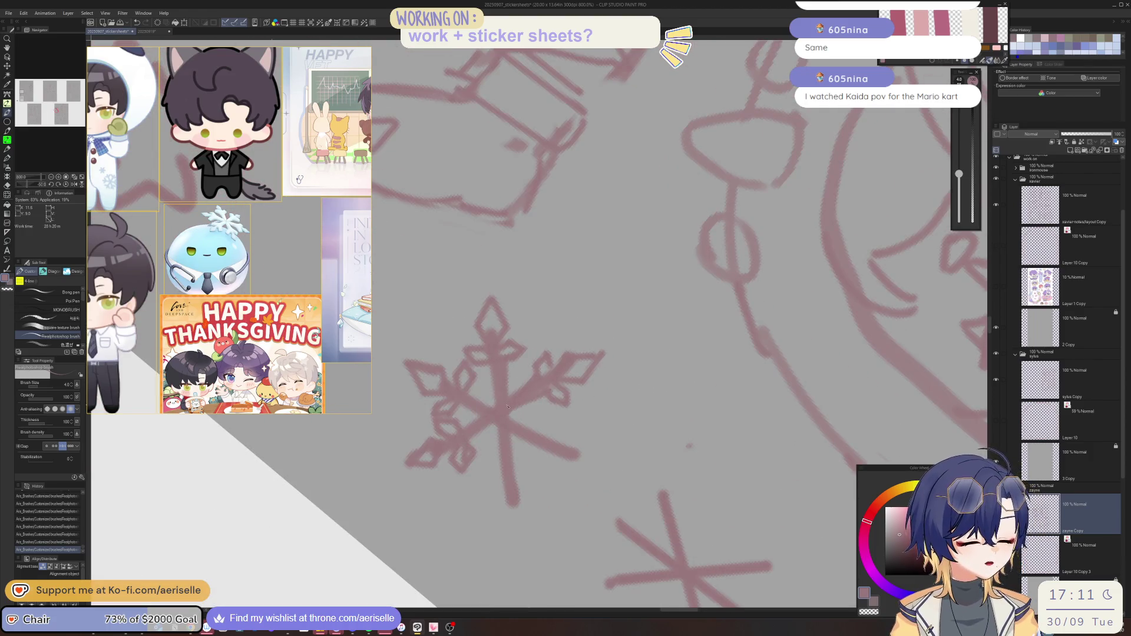
pyautogui.press('-')
pyautogui.press('-')
pyautogui.press('-')
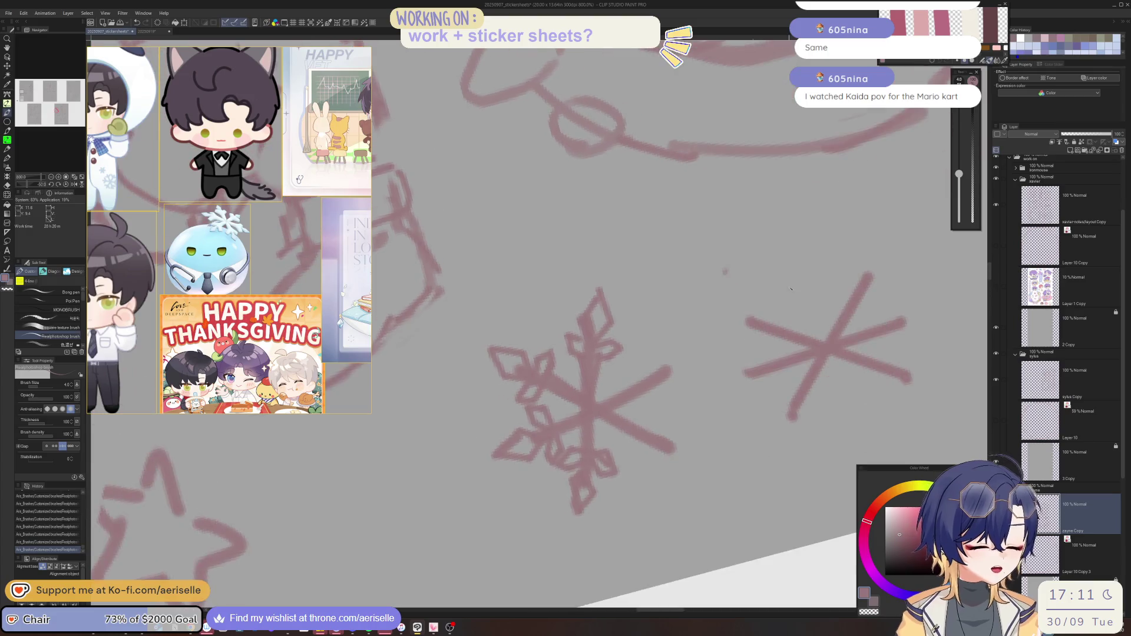
# Sketch diamond tips on the remaining snowflake arms, comparing strokes with undo and redo
pyautogui.moveTo(582, 364)
pyautogui.mouseDown()
pyautogui.moveTo(575, 385)
pyautogui.moveTo(609, 343)
pyautogui.moveTo(609, 378)
pyautogui.moveTo(591, 387)
pyautogui.mouseUp()
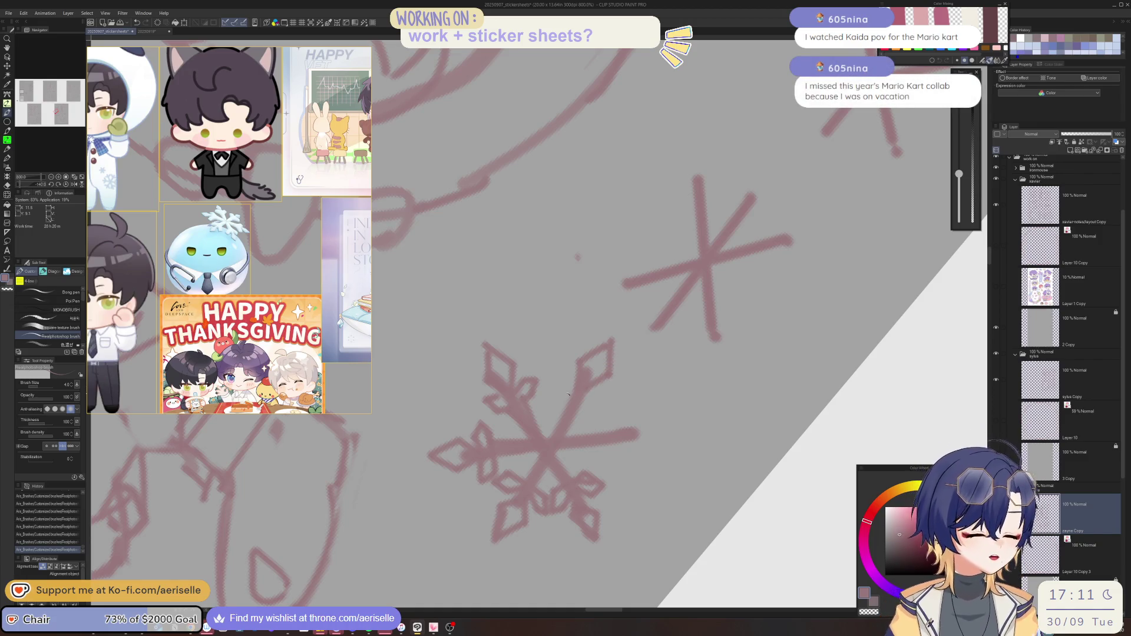
pyautogui.hotkey('ctrl', 'z')
pyautogui.hotkey('ctrl', 'y')
pyautogui.moveTo(563, 398); pyautogui.dragTo(625, 361)
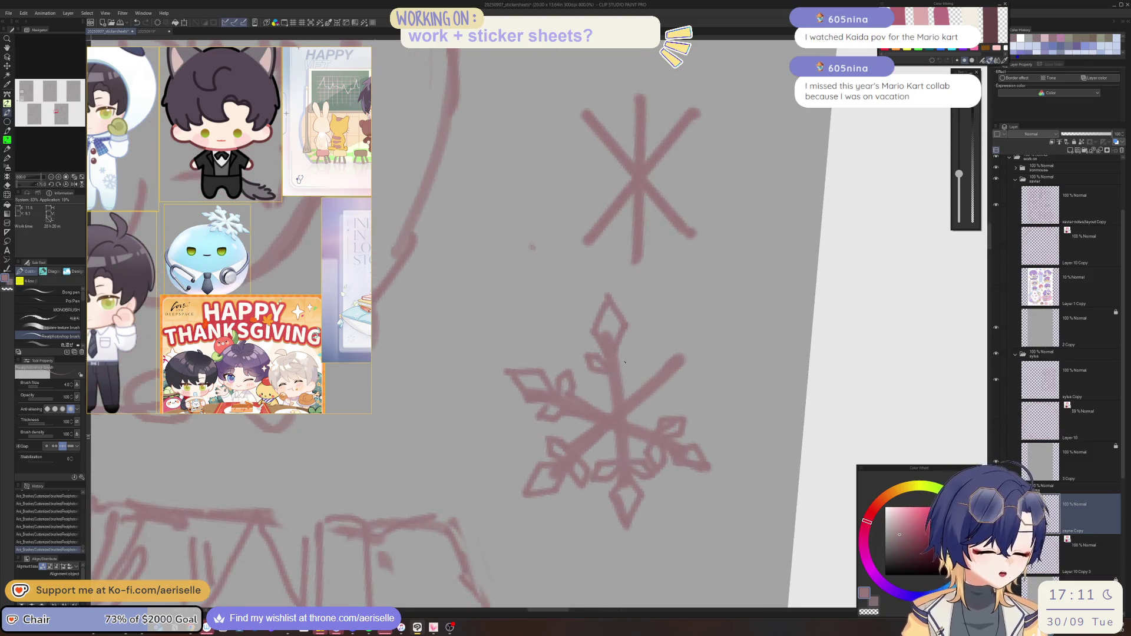
pyautogui.hotkey('ctrl', 'z')
pyautogui.hotkey('ctrl', 'z')
pyautogui.hotkey('ctrl', 'y')
pyautogui.hotkey('ctrl', 'y')
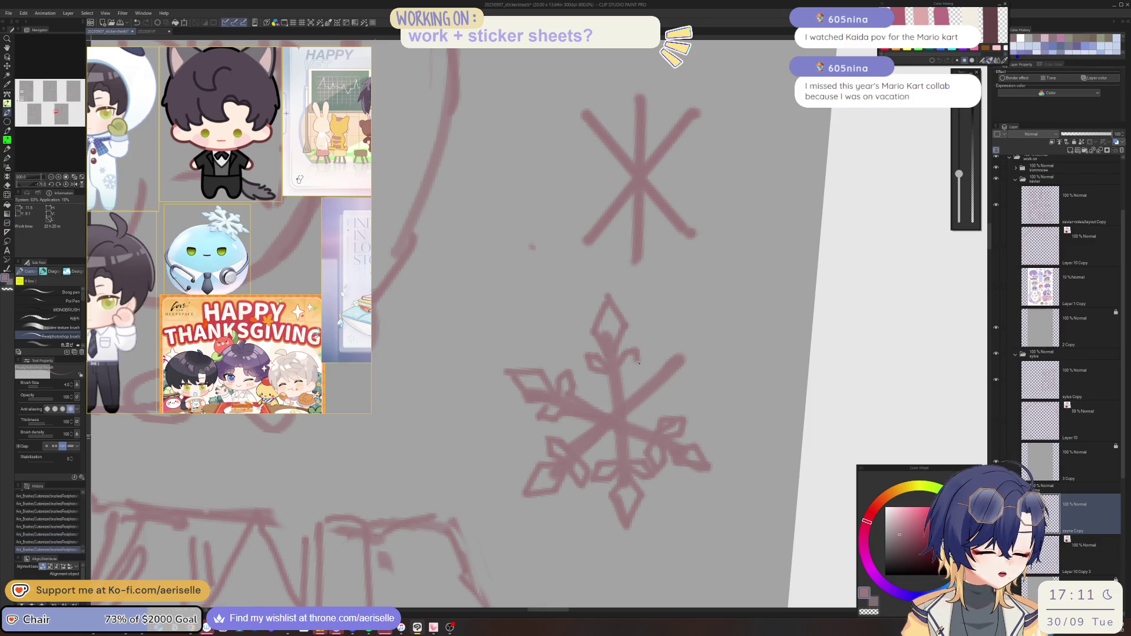
pyautogui.moveTo(666, 374)
pyautogui.mouseDown()
pyautogui.moveTo(598, 380)
pyautogui.moveTo(570, 367)
pyautogui.moveTo(595, 337)
pyautogui.moveTo(602, 384)
pyautogui.moveTo(564, 407)
pyautogui.mouseUp()
pyautogui.hotkey('ctrl', 'z')
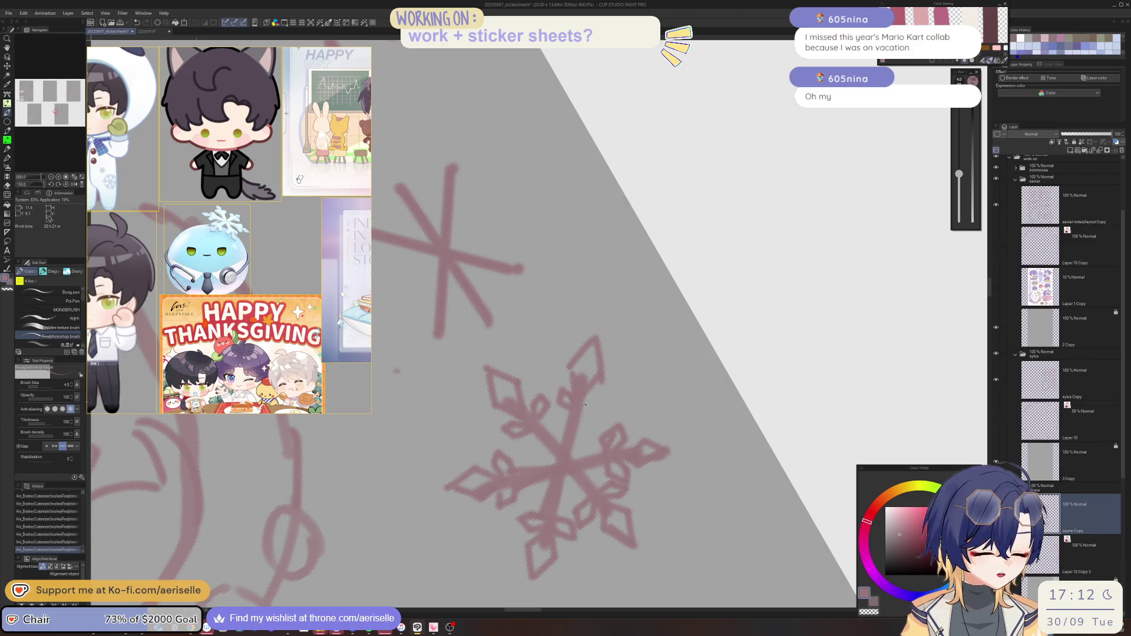
# At 1600%, add a small diamond motif at the snowflake's centre and darken nearby strokes, then zoom out to 150%
pyautogui.scroll(3, 580, 407)
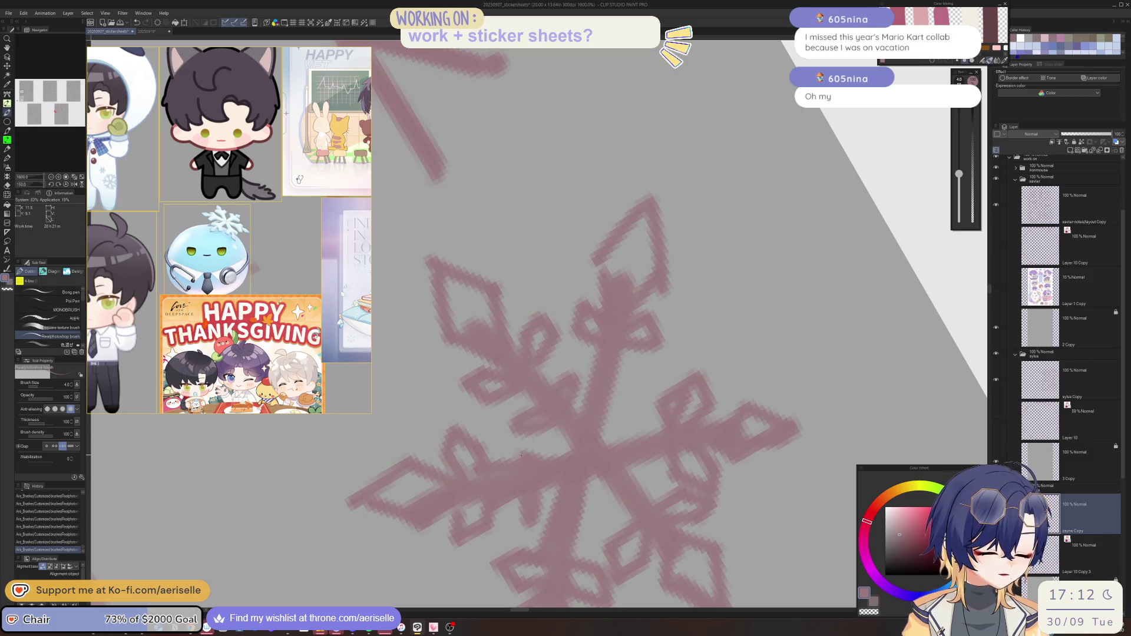
pyautogui.moveTo(644, 378); pyautogui.dragTo(607, 407)
pyautogui.moveTo(594, 367); pyautogui.dragTo(577, 396)
pyautogui.moveTo(653, 411)
pyautogui.mouseDown()
pyautogui.moveTo(629, 441)
pyautogui.moveTo(638, 479)
pyautogui.moveTo(604, 522)
pyautogui.mouseUp()
pyautogui.moveTo(647, 479); pyautogui.dragTo(632, 493)
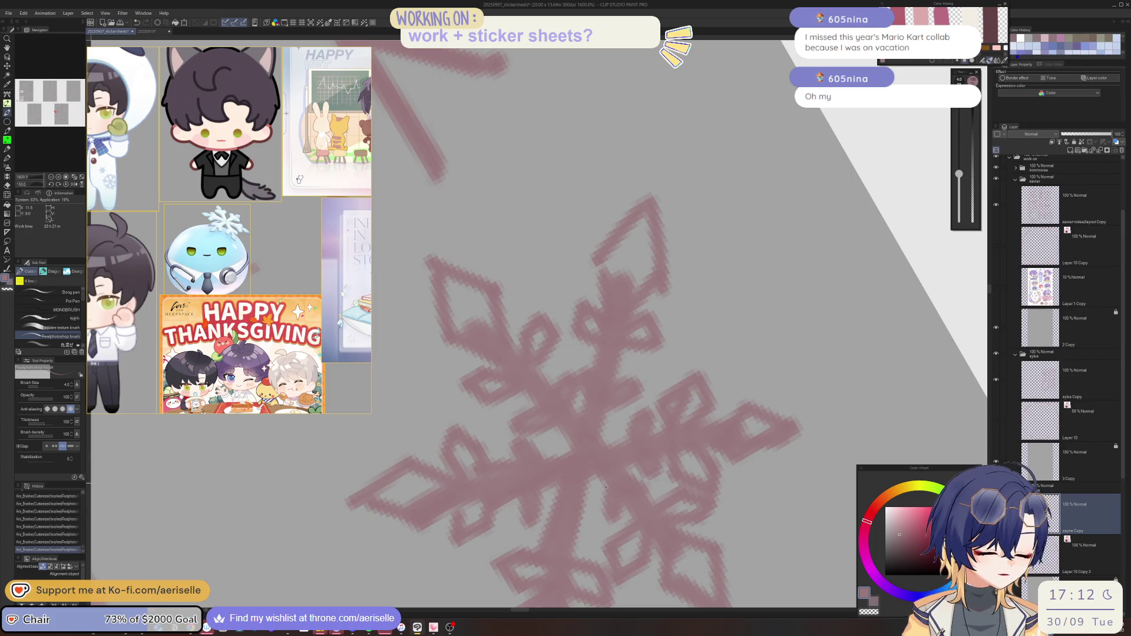
pyautogui.scroll(-8, 564, 502)
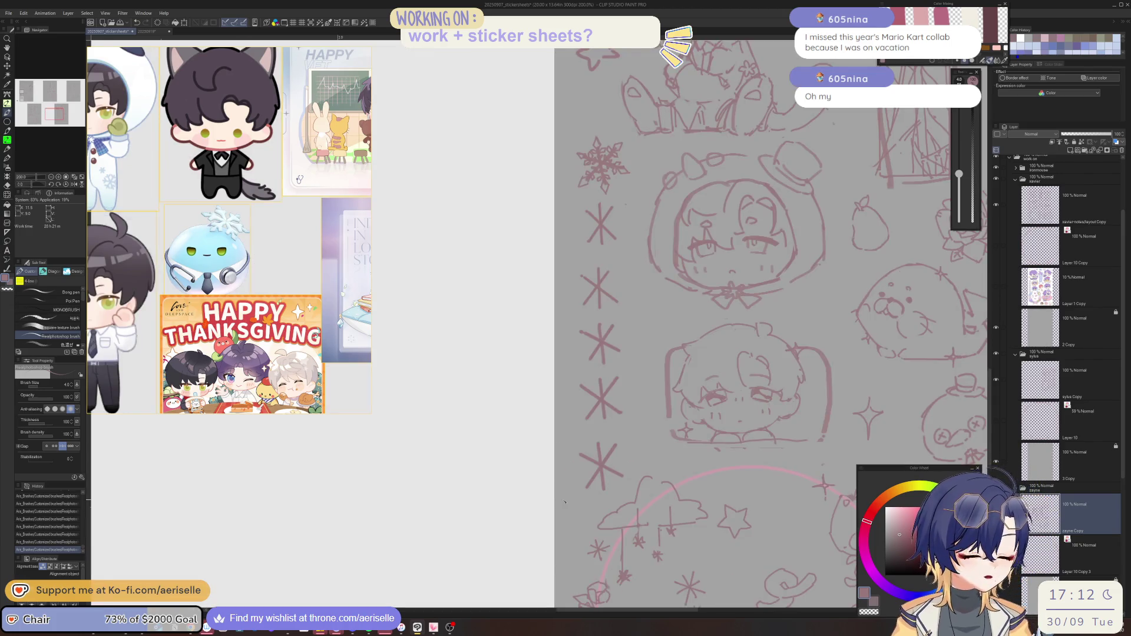
# Add branch strokes to the middle snowflake's lower-right arms, then zoom out to the whole sheet
pyautogui.scroll(-2, 564, 502)
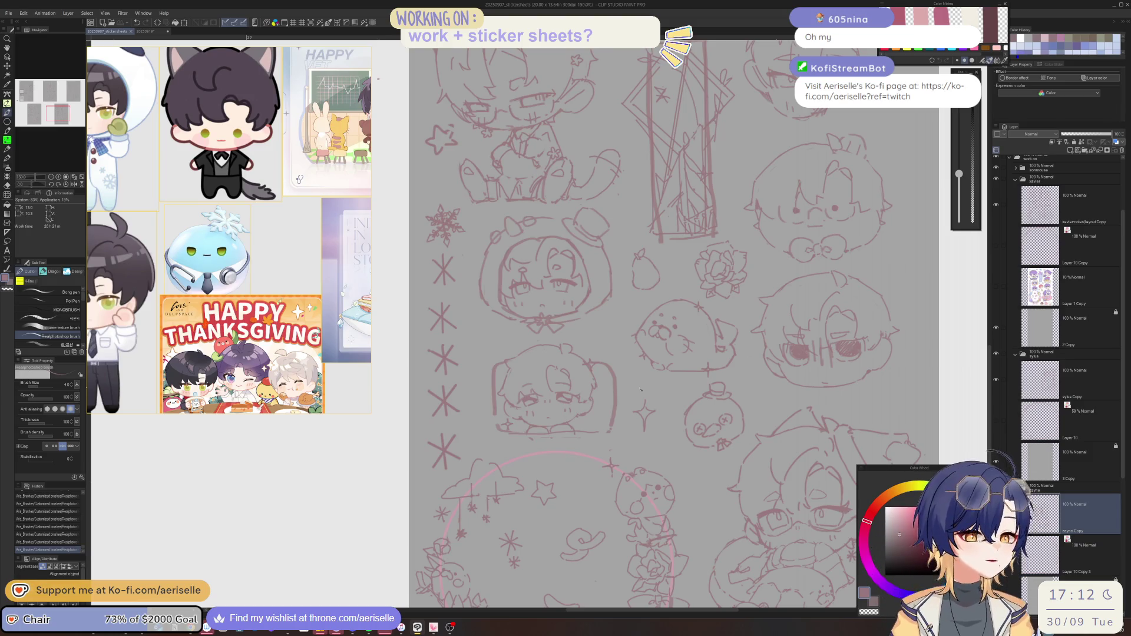
pyautogui.scroll(3, 641, 389)
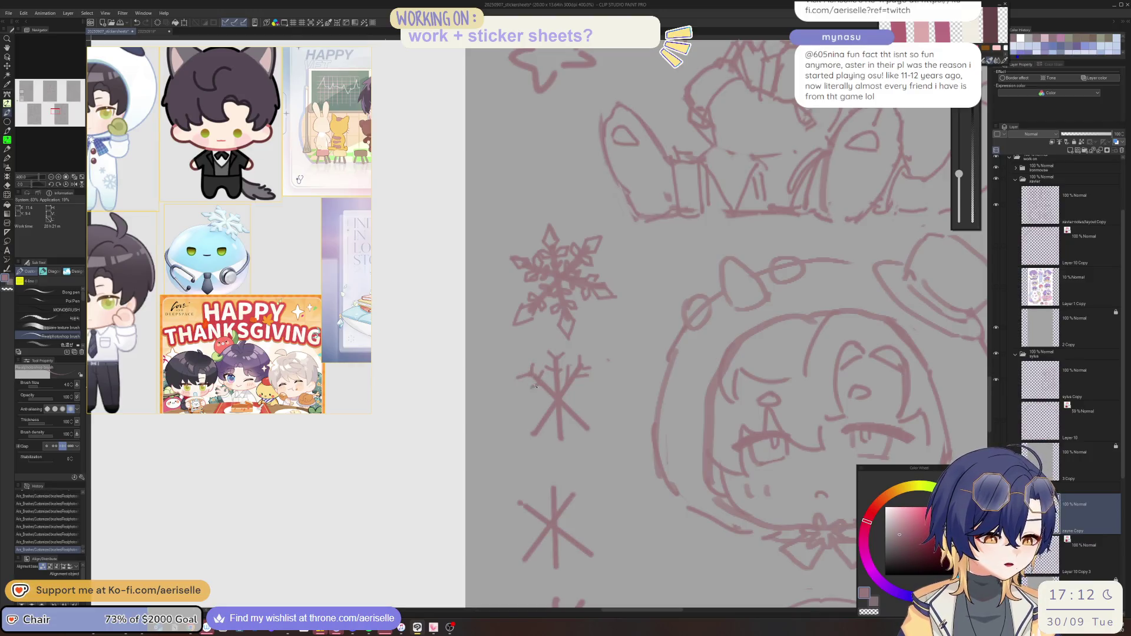
pyautogui.moveTo(577, 440)
pyautogui.mouseDown()
pyautogui.moveTo(597, 419)
pyautogui.moveTo(568, 430)
pyautogui.moveTo(594, 406)
pyautogui.moveTo(539, 441)
pyautogui.moveTo(534, 423)
pyautogui.mouseUp()
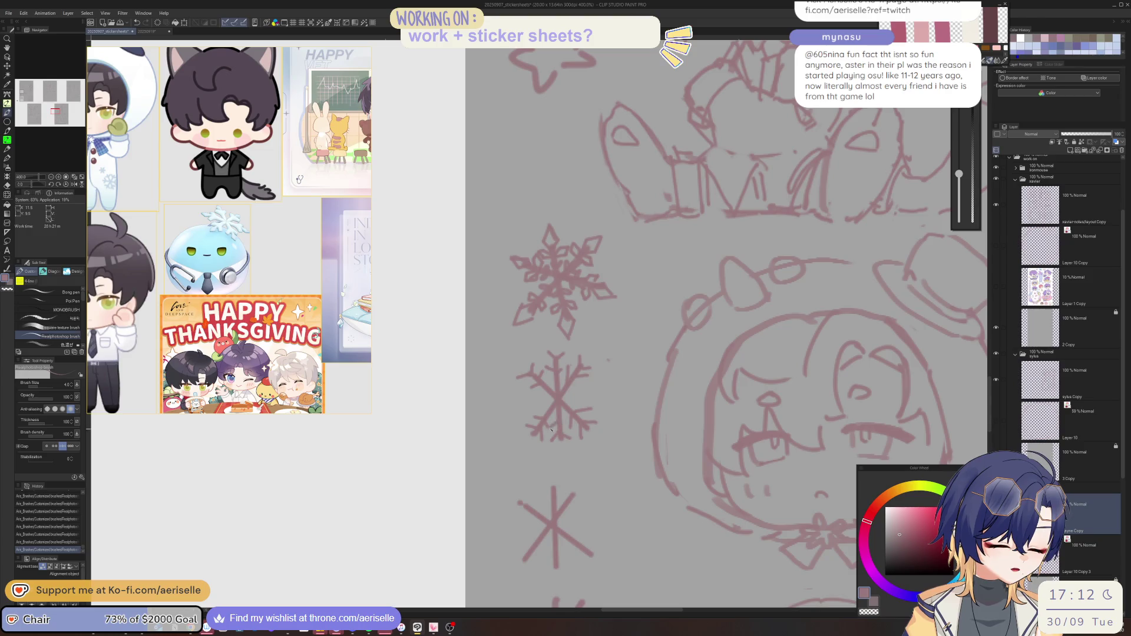
pyautogui.scroll(-2, 576, 407)
pyautogui.scroll(-2, 576, 408)
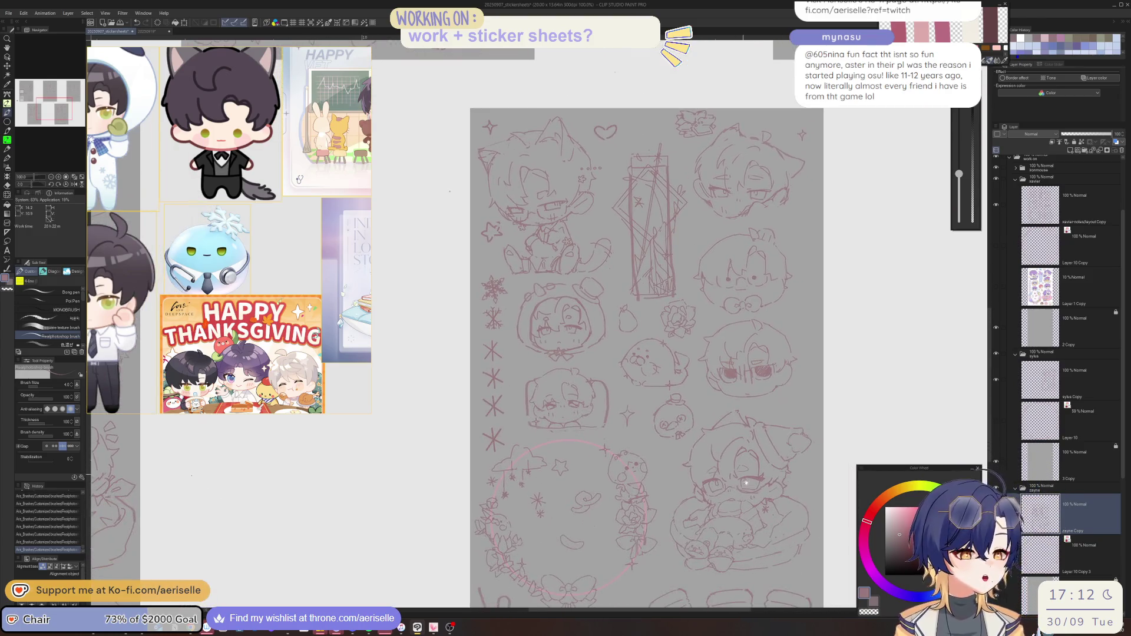
pyautogui.moveTo(742, 470); pyautogui.dragTo(757, 417)
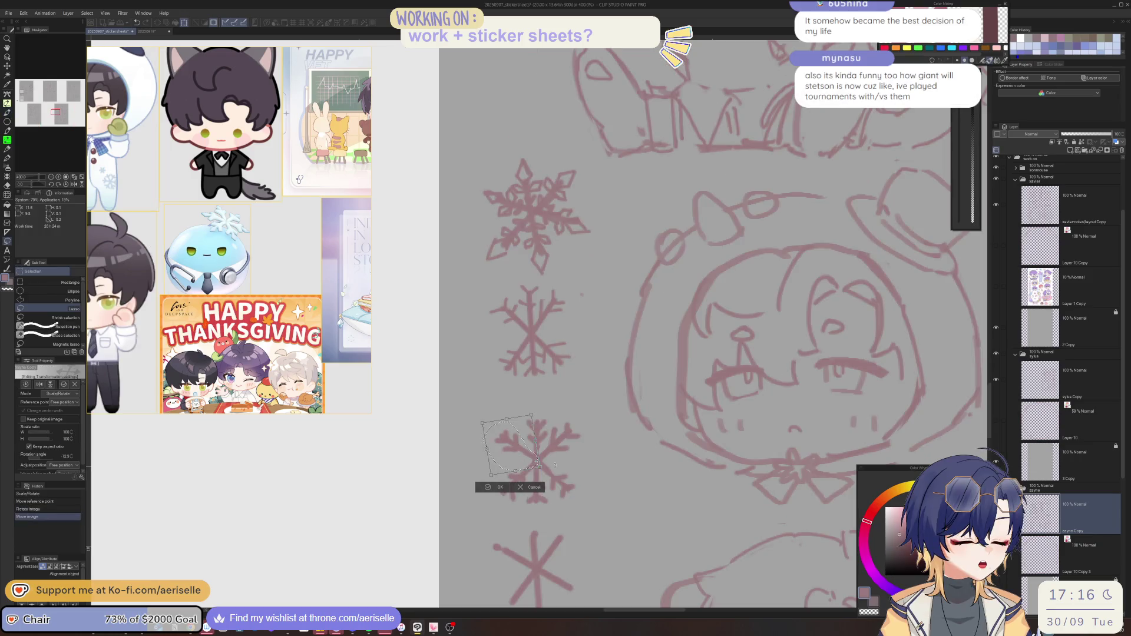
# Nudge a selected part of the lower snowflake, then rescale its right-side arms and deselect
pyautogui.moveTo(528, 465); pyautogui.dragTo(530, 466)
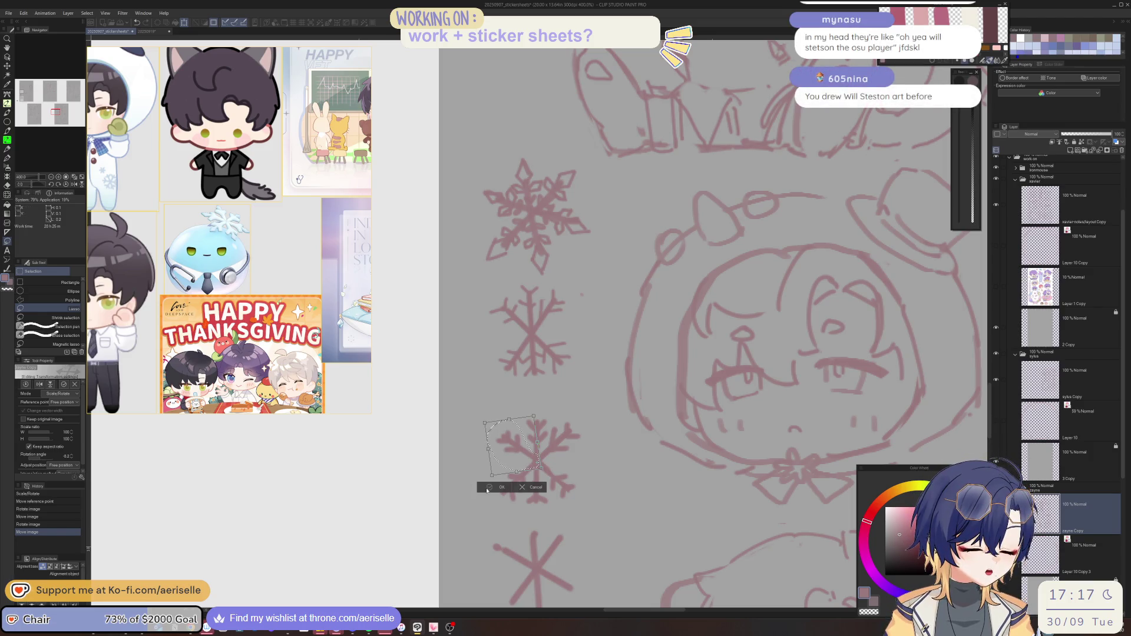
pyautogui.click(480, 486)
pyautogui.hotkey('ctrl', 'd')
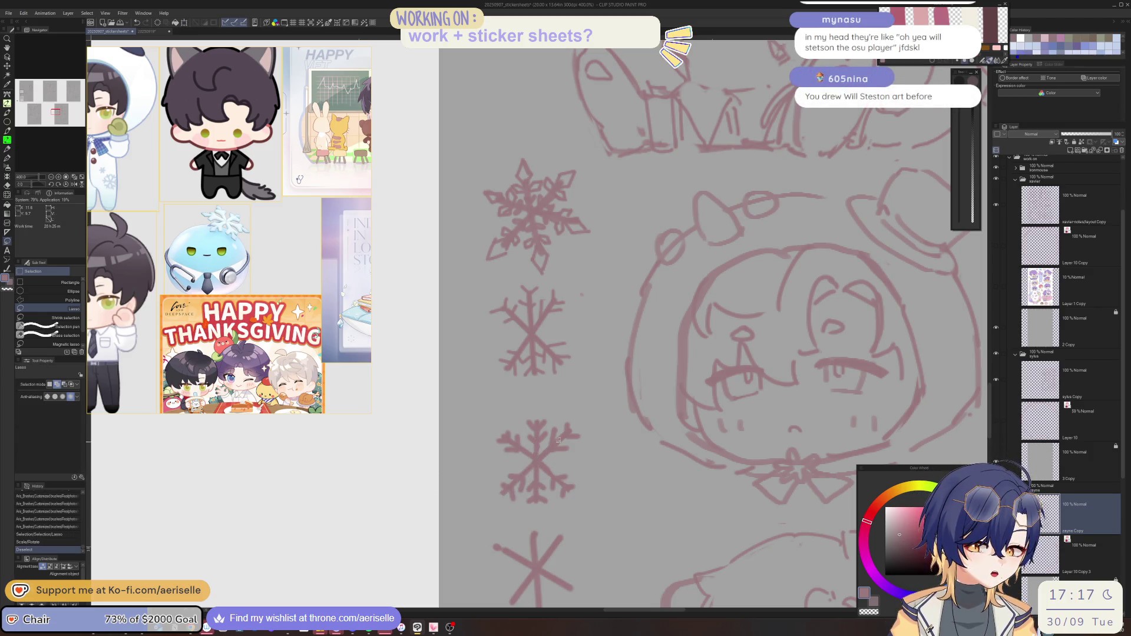
pyautogui.moveTo(543, 449)
pyautogui.mouseDown()
pyautogui.moveTo(550, 460)
pyautogui.moveTo(558, 417)
pyautogui.moveTo(552, 432)
pyautogui.moveTo(613, 431)
pyautogui.moveTo(561, 446)
pyautogui.mouseUp()
pyautogui.hotkey('ctrl', 't')
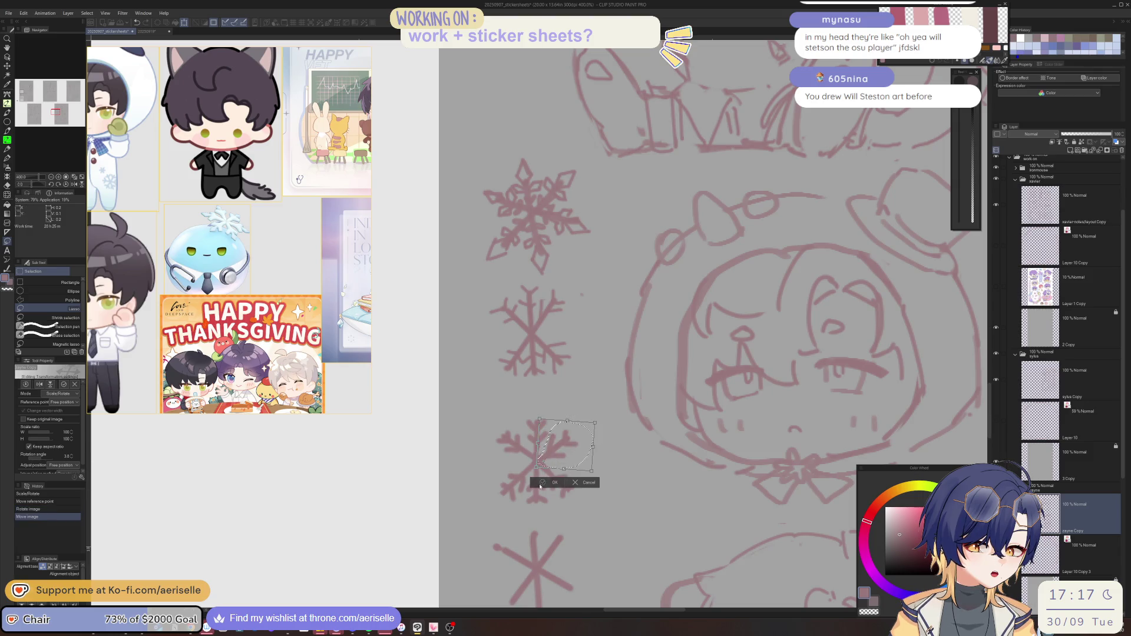
pyautogui.click(542, 484)
pyautogui.click(491, 482)
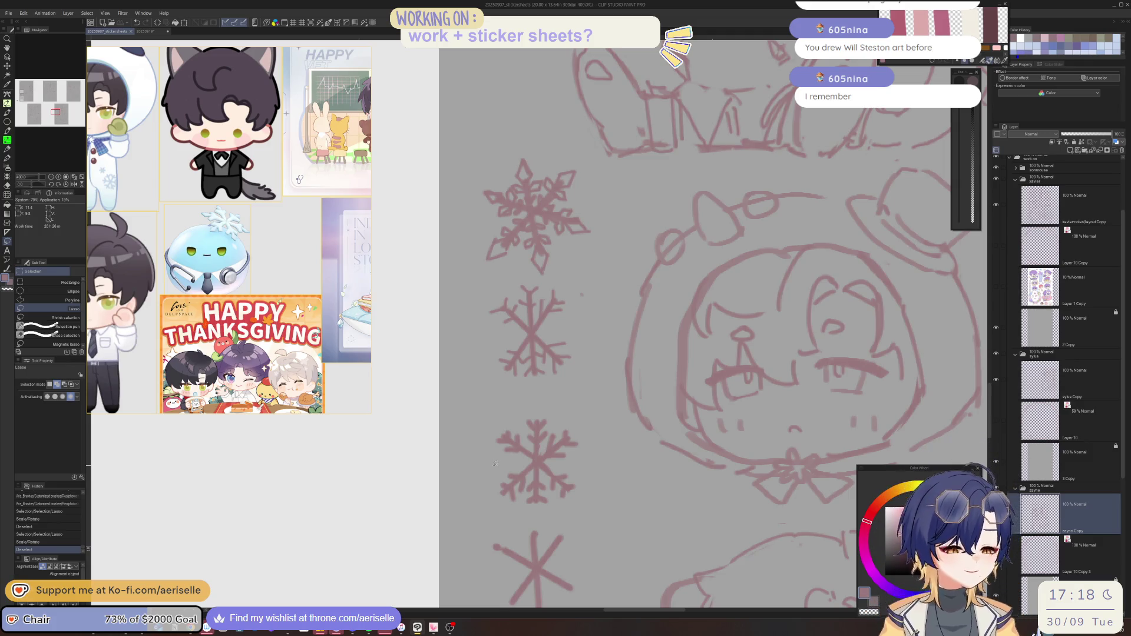
# Lasso and scale/rotate the lower snowflake, deselect, and save the sticker sheet
pyautogui.press('p')
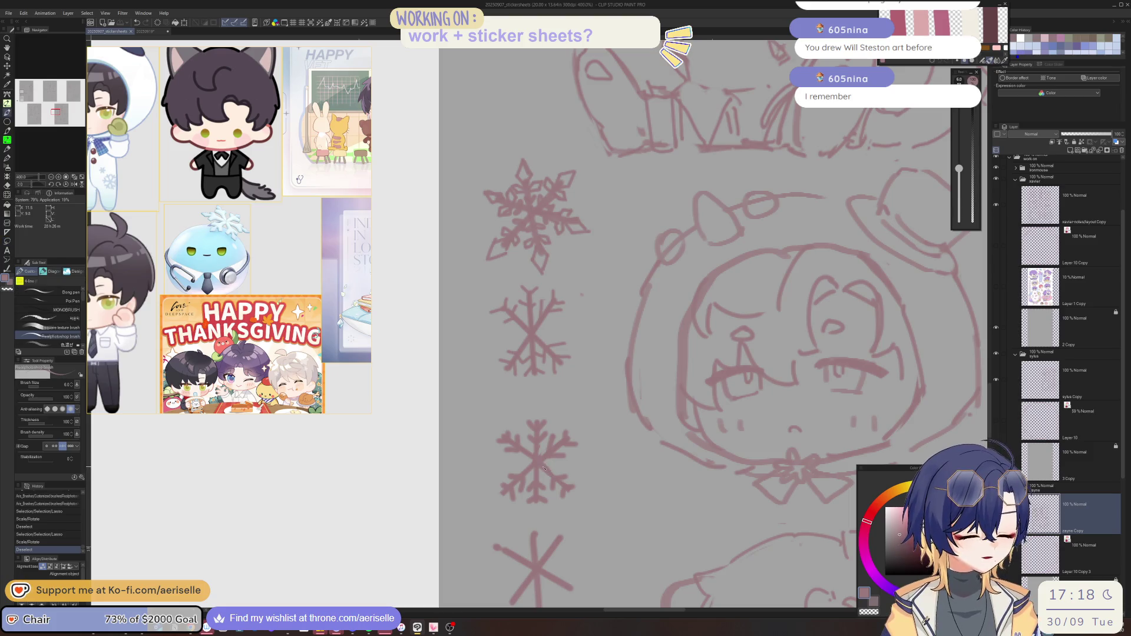
pyautogui.press('h')
pyautogui.press('m')
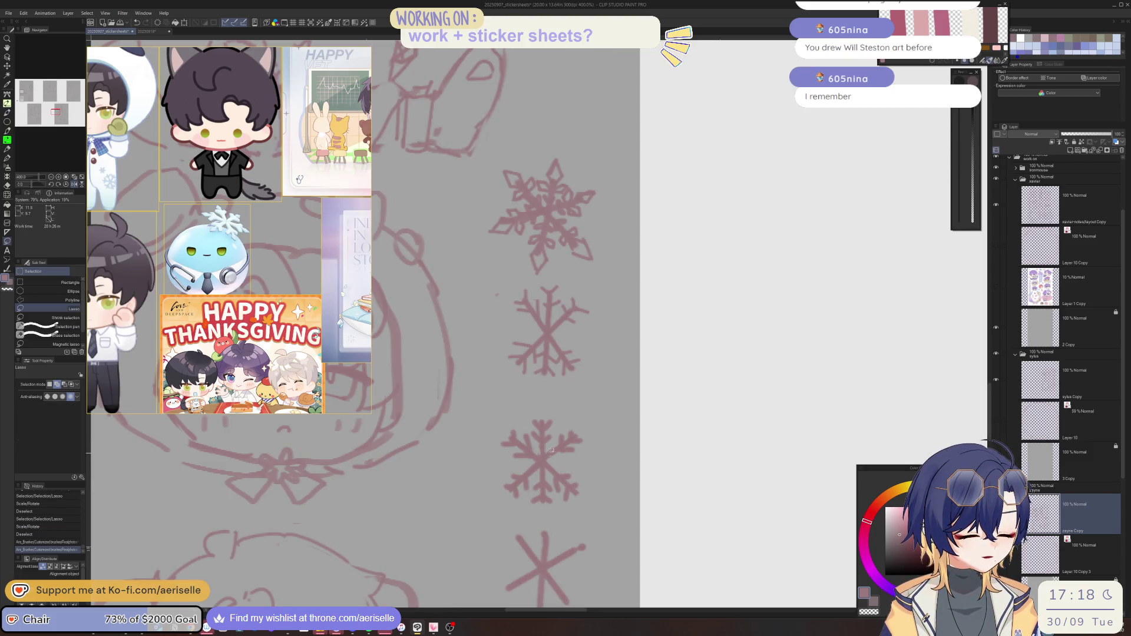
pyautogui.moveTo(557, 435)
pyautogui.mouseDown()
pyautogui.moveTo(581, 452)
pyautogui.moveTo(594, 426)
pyautogui.moveTo(566, 465)
pyautogui.mouseUp()
pyautogui.hotkey('ctrl', 't')
pyautogui.click(547, 477)
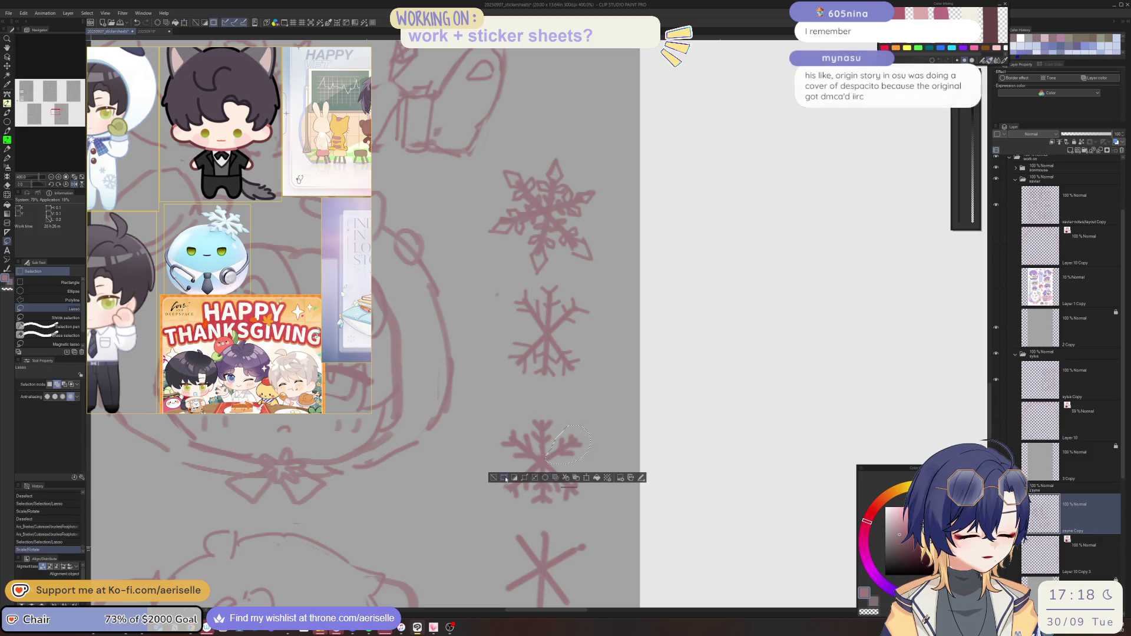
pyautogui.click(500, 474)
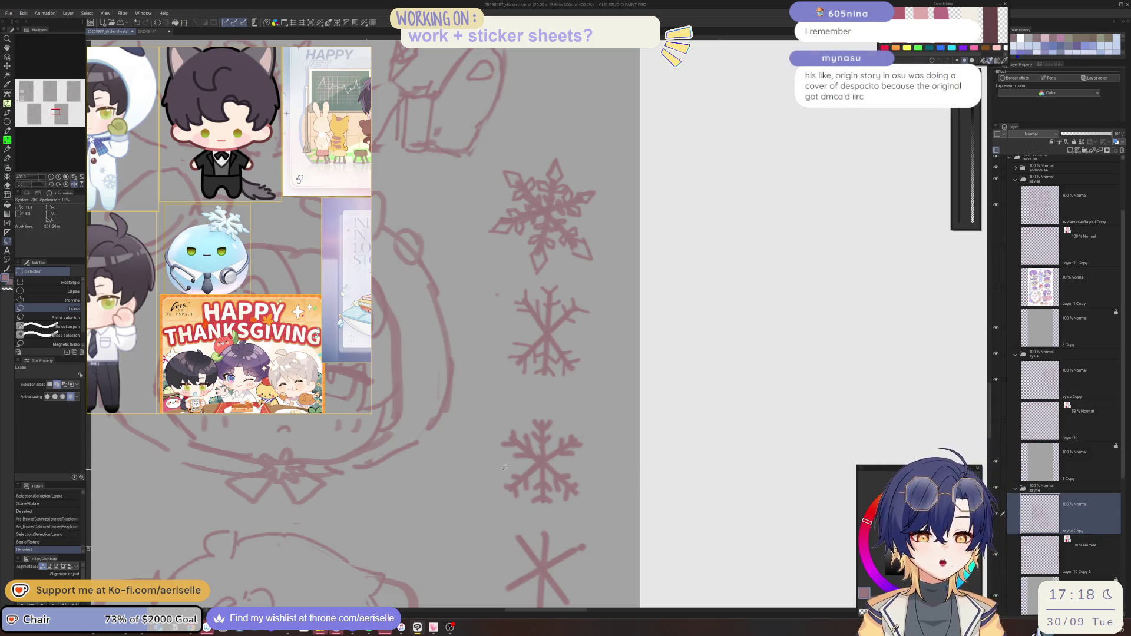
pyautogui.hotkey('ctrl', 's')
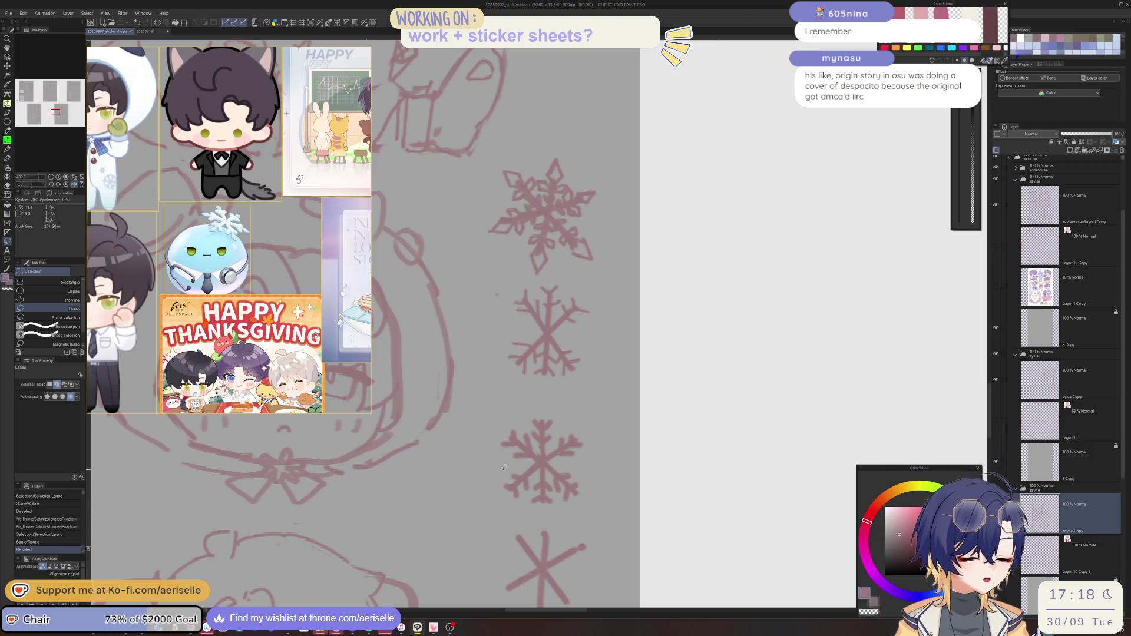
# Erase the old middle snowflake with the hard eraser
pyautogui.press('e')
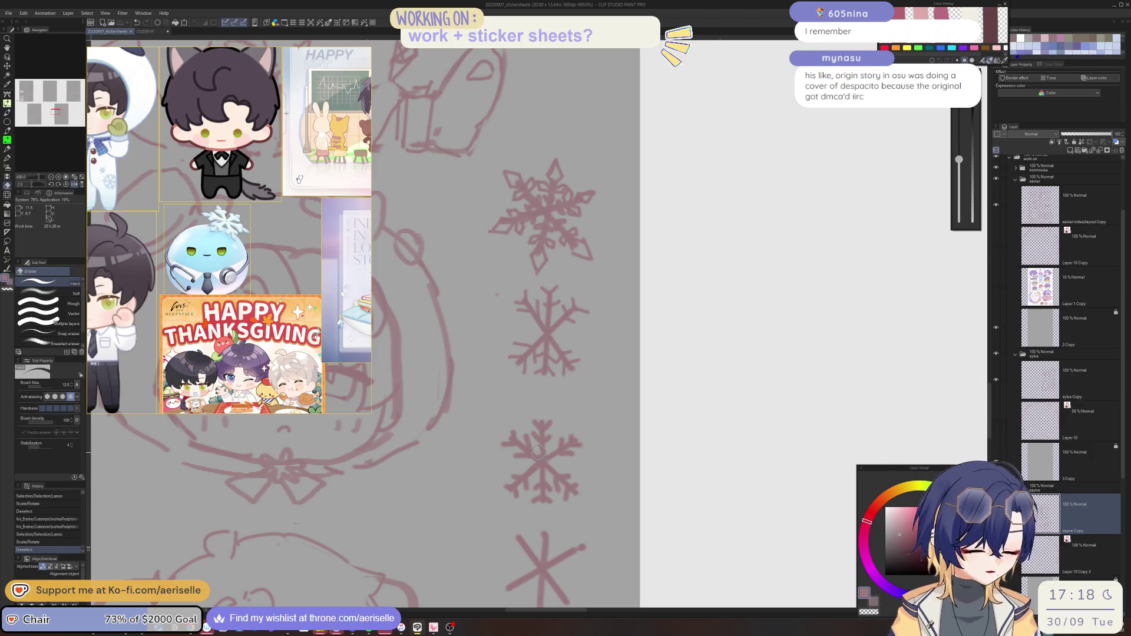
pyautogui.click(573, 439)
pyautogui.hotkey('ctrl', '0')
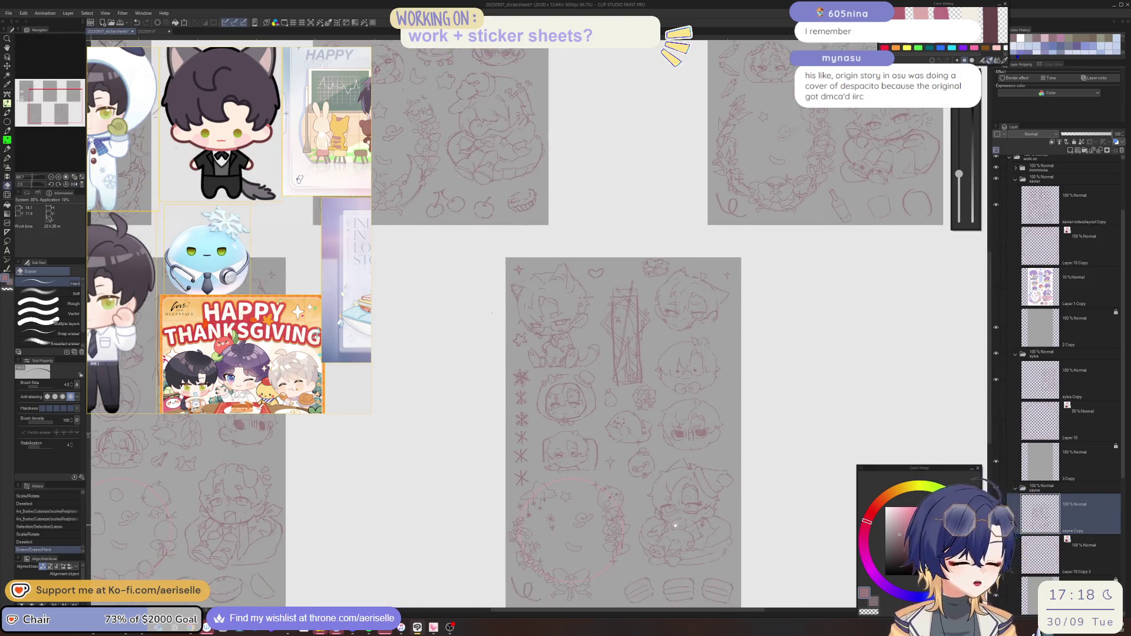
pyautogui.scroll(5, 508, 379)
pyautogui.press(']')
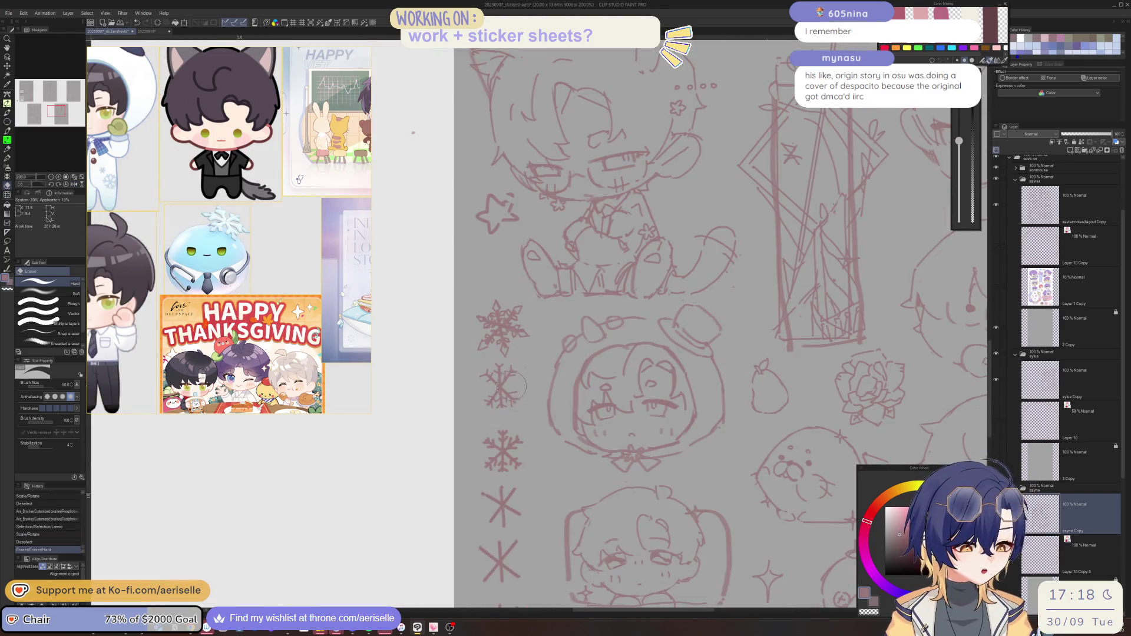
pyautogui.click(505, 396)
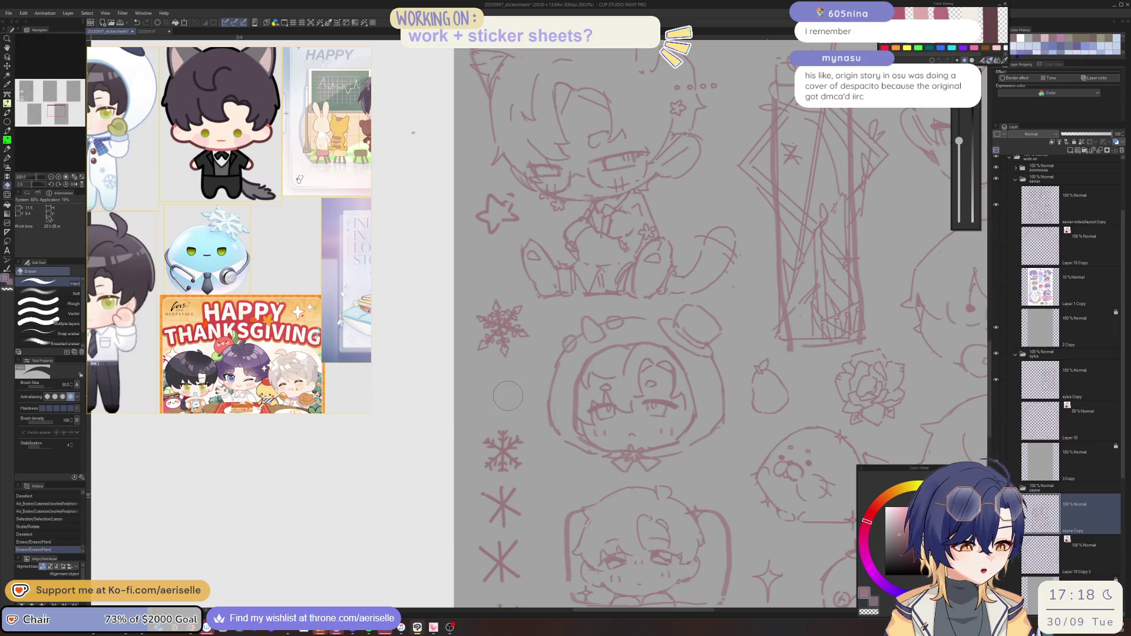
# Move the redrawn lower snowflake up into the empty middle slot
pyautogui.press('m')
pyautogui.moveTo(506, 421)
pyautogui.mouseDown()
pyautogui.moveTo(497, 476)
pyautogui.moveTo(531, 473)
pyautogui.moveTo(541, 439)
pyautogui.mouseUp()
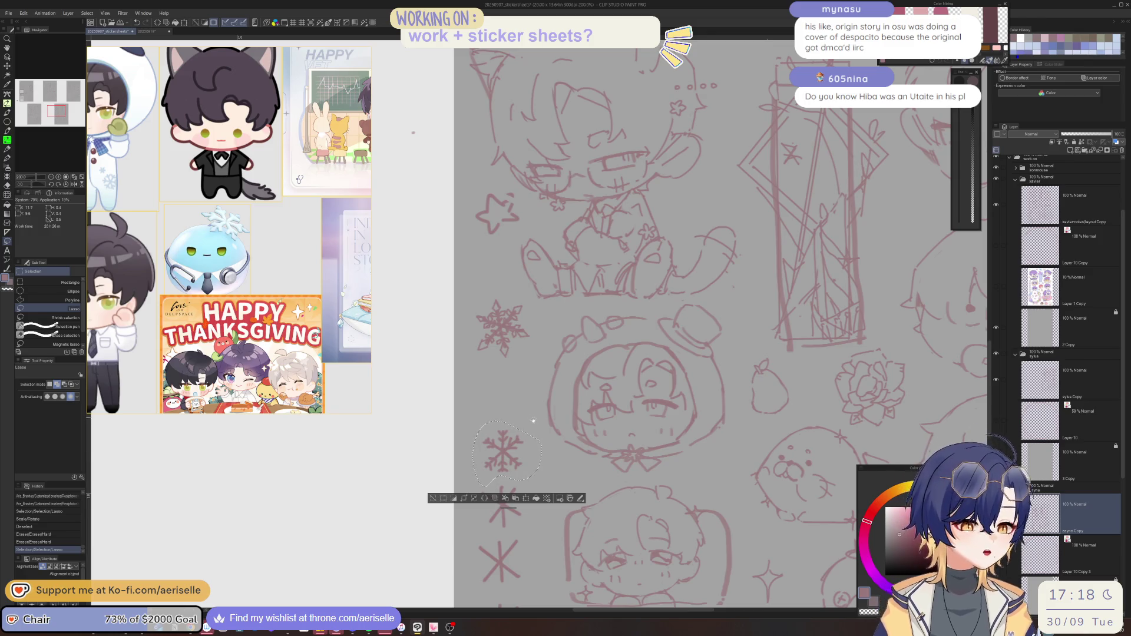
pyautogui.press('k')
pyautogui.moveTo(521, 455); pyautogui.dragTo(518, 407)
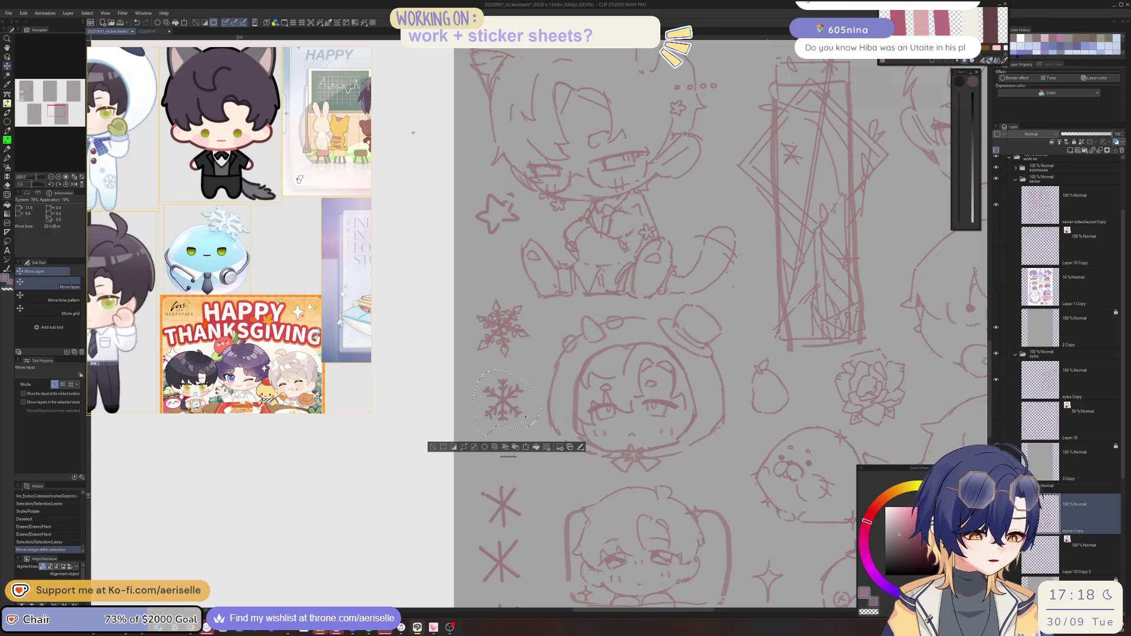
pyautogui.click(431, 449)
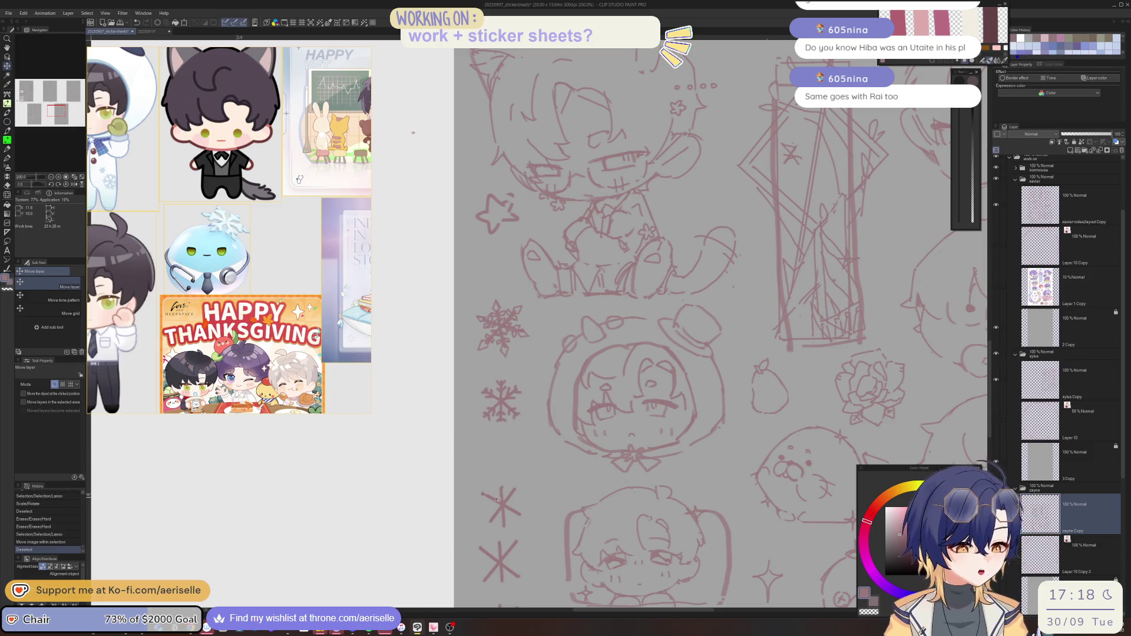
# Copy the moved snowflake, paste it as a new layer, and place the copy in the lower slot
pyautogui.press('m')
pyautogui.moveTo(518, 365)
pyautogui.mouseDown()
pyautogui.moveTo(533, 406)
pyautogui.moveTo(520, 408)
pyautogui.moveTo(518, 466)
pyautogui.mouseUp()
pyautogui.hotkey('ctrl', 'c')
pyautogui.hotkey('ctrl', 'v')
pyautogui.press('k')
pyautogui.click(433, 497)
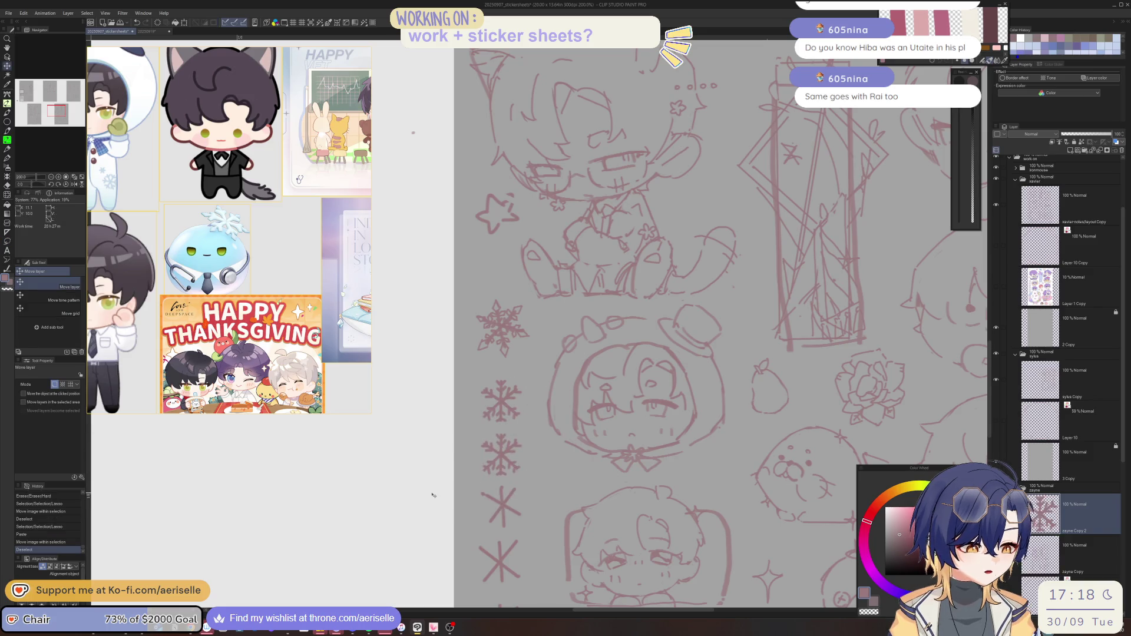
pyautogui.scroll(2, 482, 428)
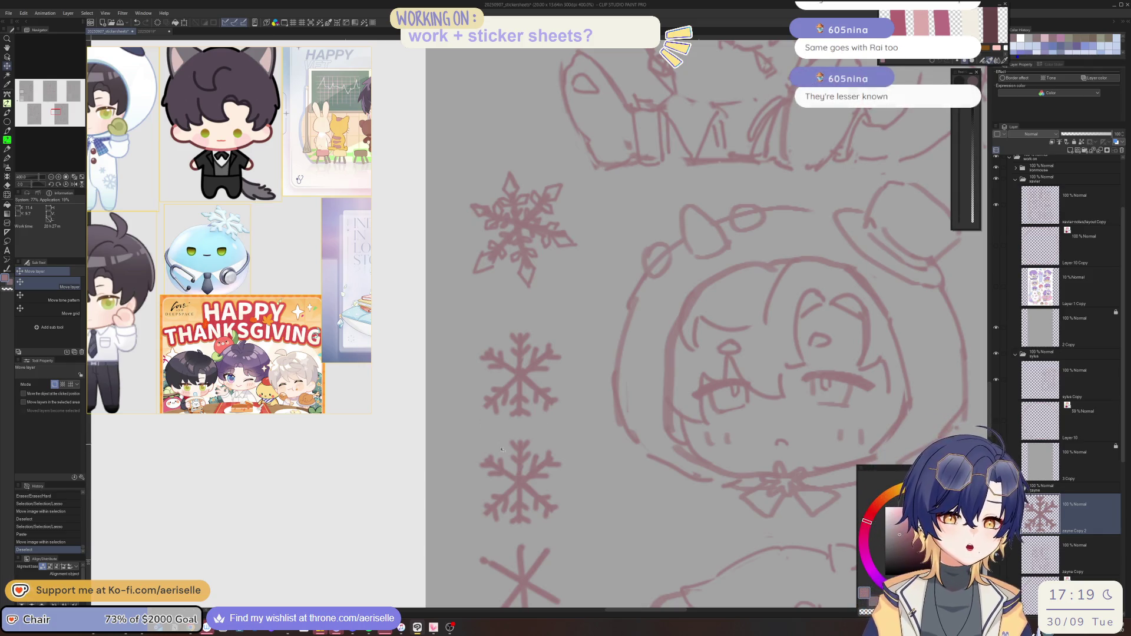
# Erase stray lines and branches from the lower snowflake's arms, checking in a mirrored, rotated view
pyautogui.press('e')
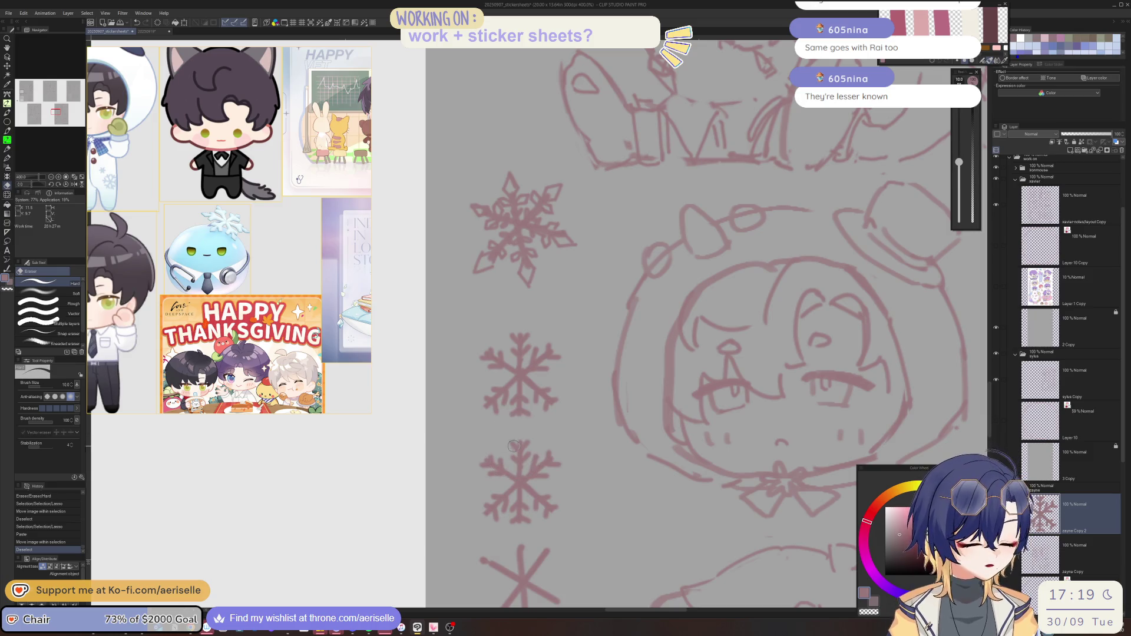
pyautogui.moveTo(511, 436)
pyautogui.mouseDown()
pyautogui.moveTo(513, 461)
pyautogui.moveTo(537, 457)
pyautogui.mouseUp()
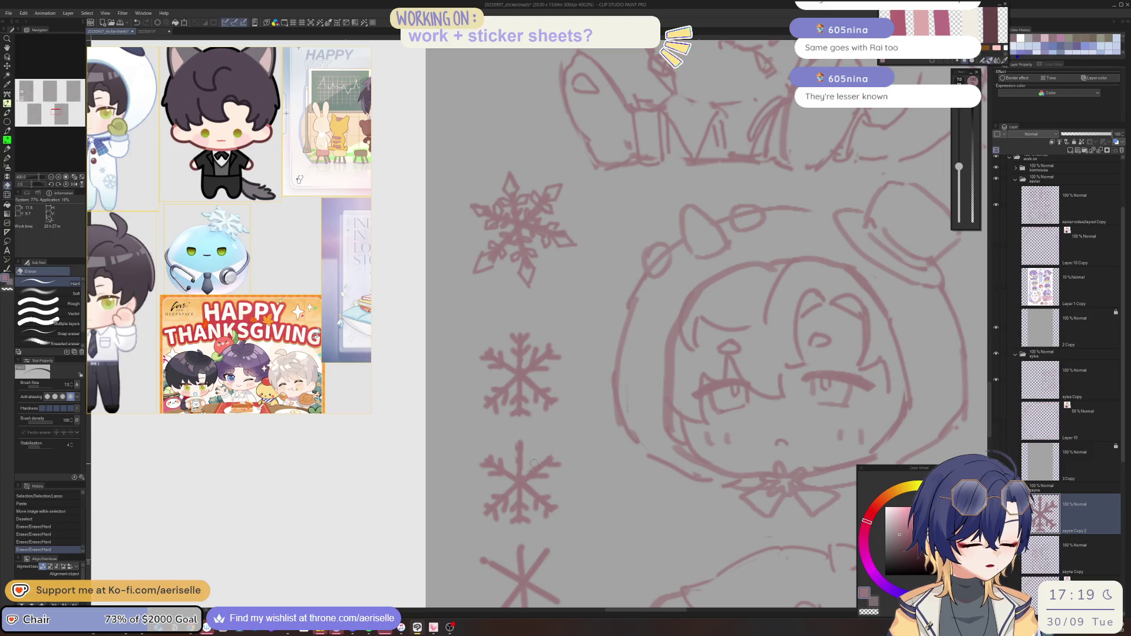
pyautogui.moveTo(533, 464); pyautogui.dragTo(542, 476)
pyautogui.press('h')
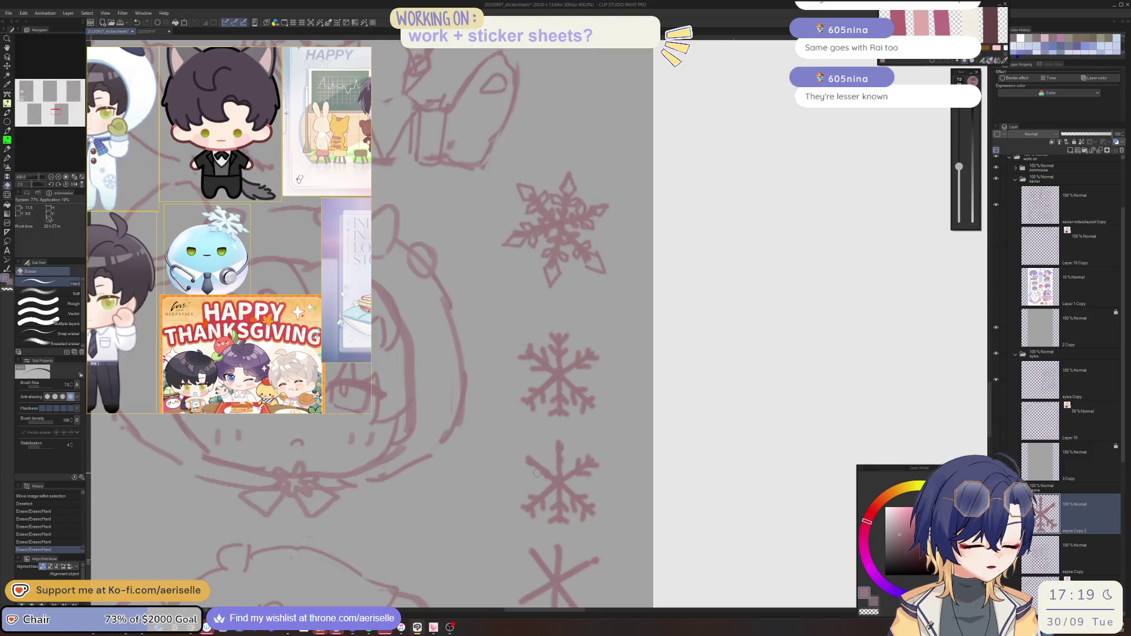
pyautogui.moveTo(587, 472); pyautogui.dragTo(580, 426)
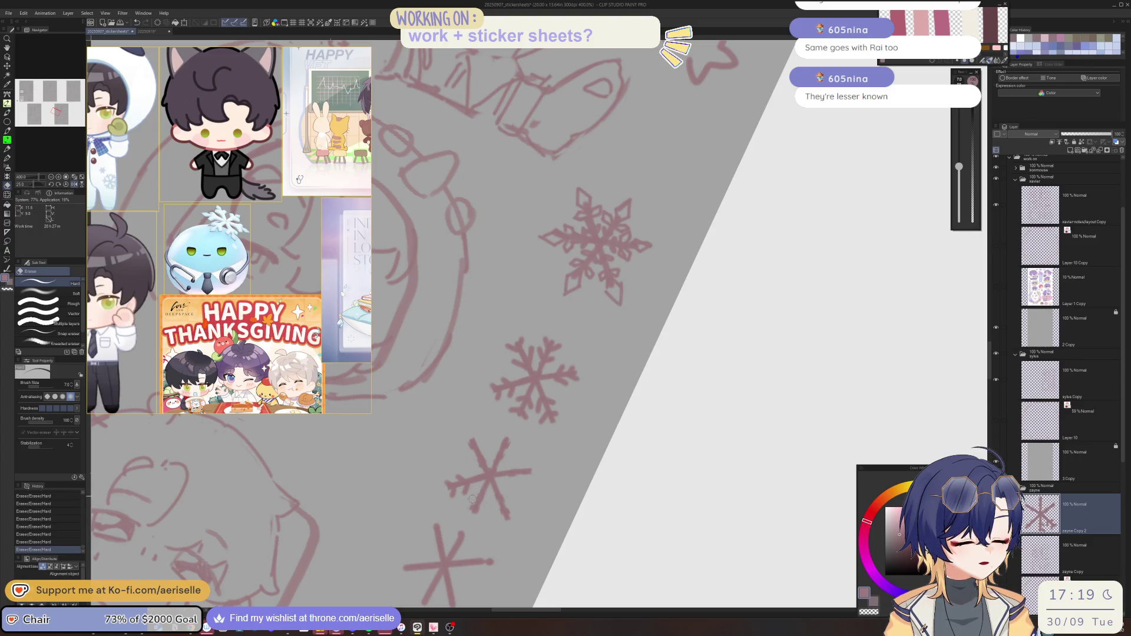
pyautogui.moveTo(458, 520); pyautogui.dragTo(528, 511)
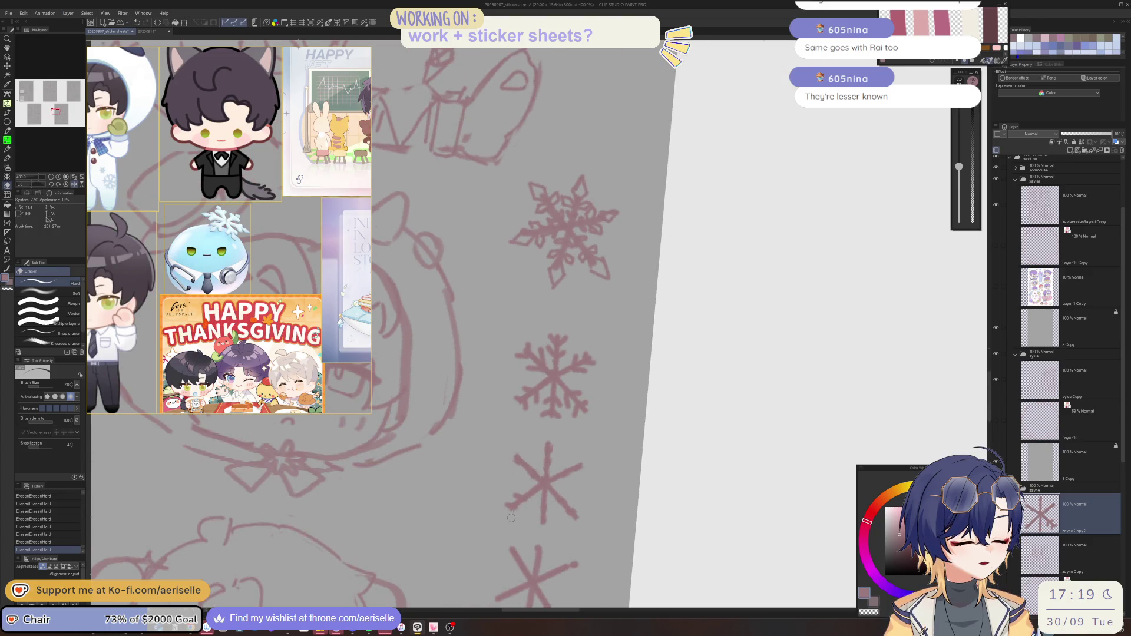
pyautogui.press('h')
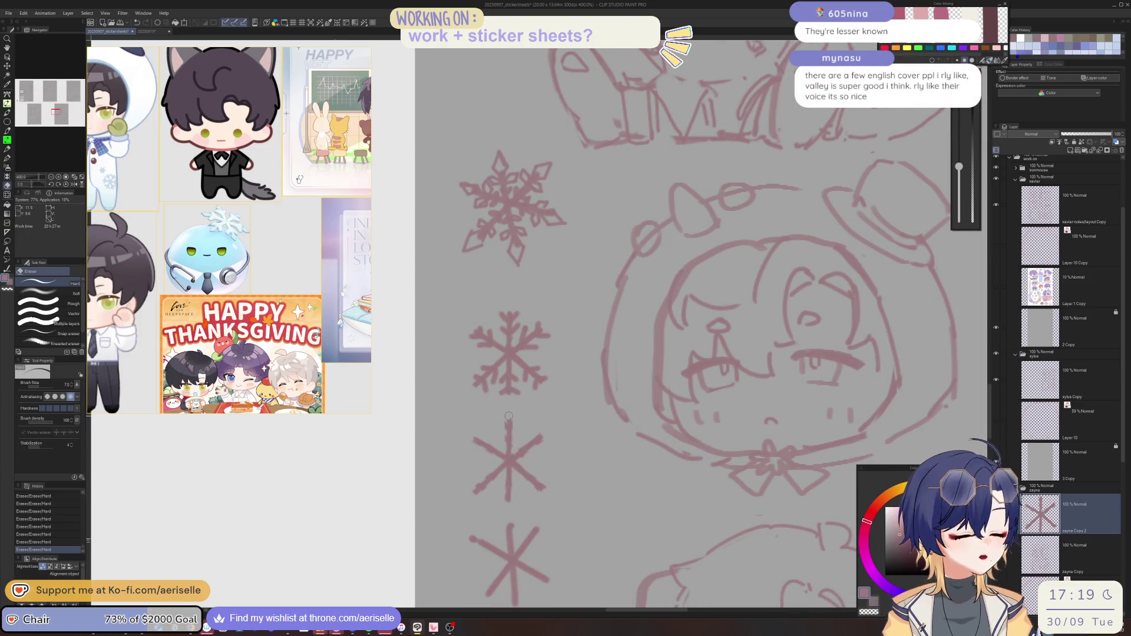
# Redraw the third snowflake's bottom stem and add a tip to its upper-right arm
pyautogui.press('p')
pyautogui.moveTo(505, 425); pyautogui.dragTo(512, 417)
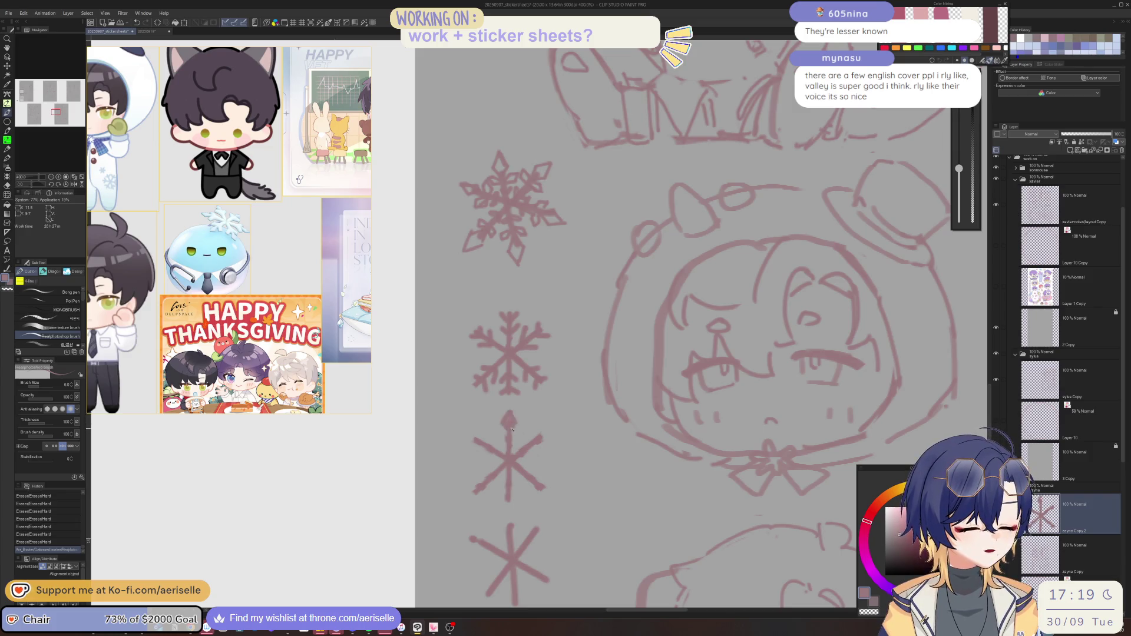
pyautogui.moveTo(508, 490); pyautogui.dragTo(510, 507)
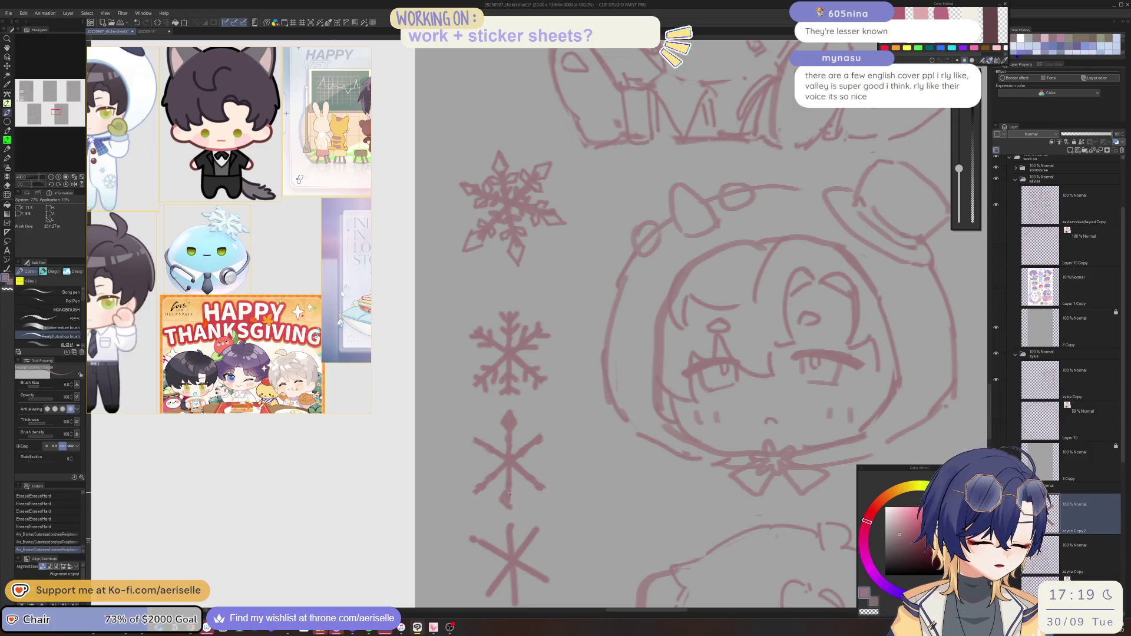
pyautogui.hotkey('ctrl', 'z')
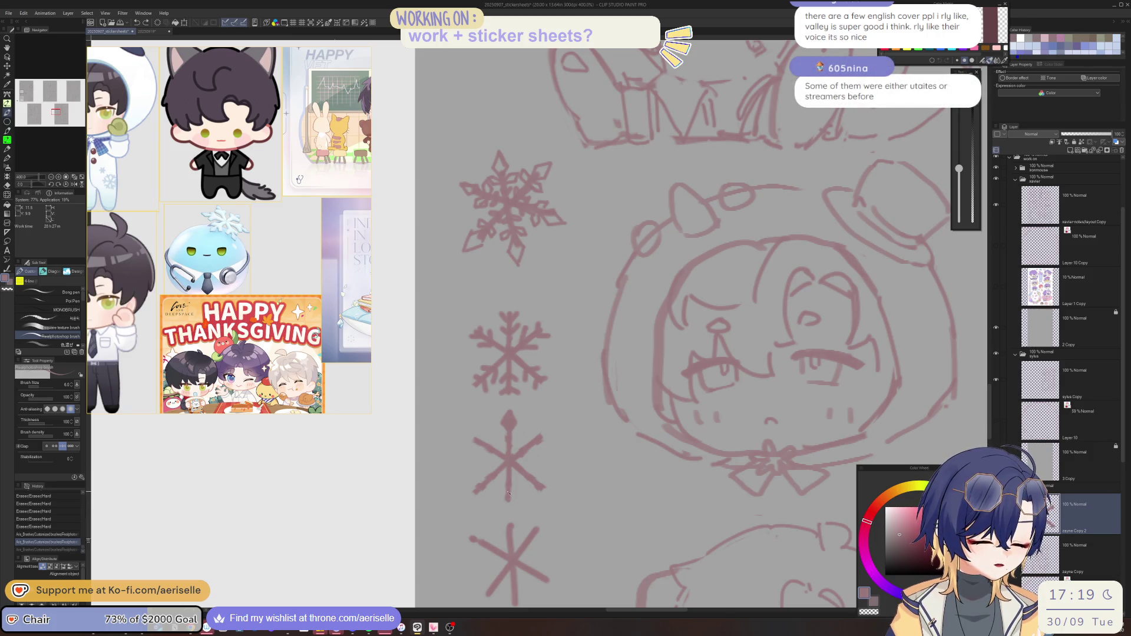
pyautogui.moveTo(510, 507); pyautogui.dragTo(511, 492)
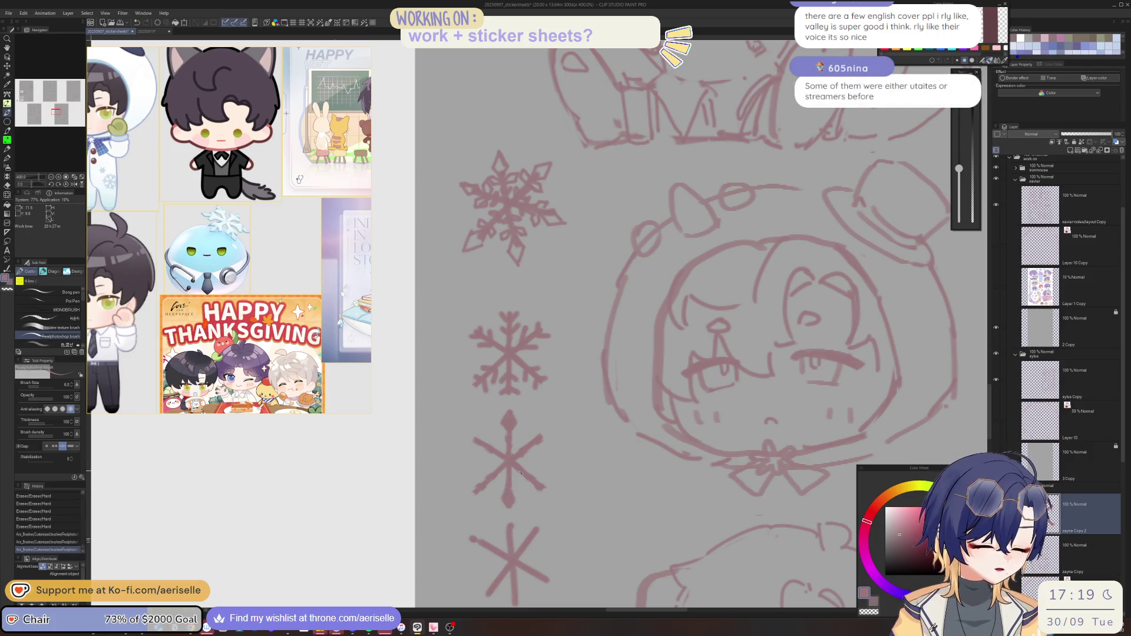
pyautogui.moveTo(535, 438); pyautogui.dragTo(539, 439)
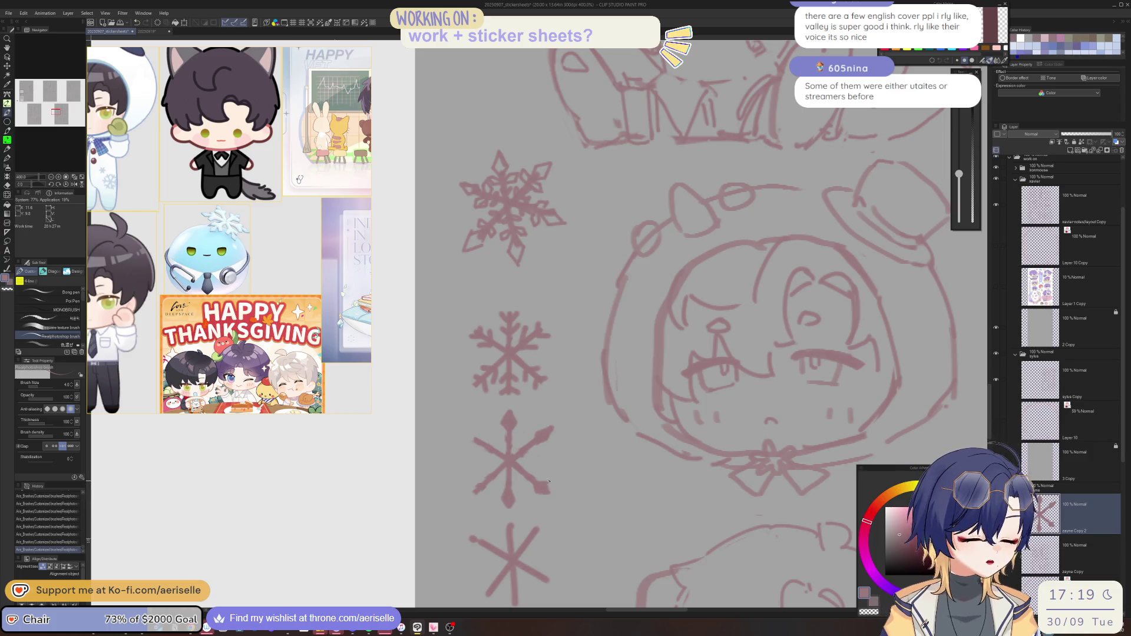
# Erase a stray arm mark and draw arrow-tip branch strokes on the remaining arms
pyautogui.press('e')
pyautogui.click(551, 492)
pyautogui.press('-')
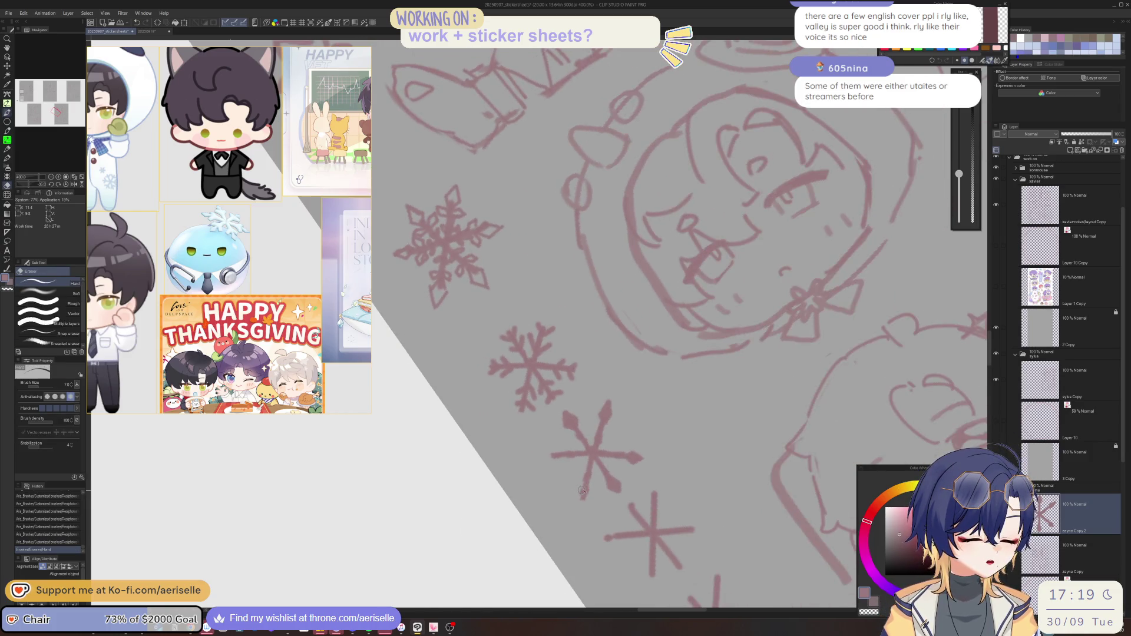
pyautogui.press('b')
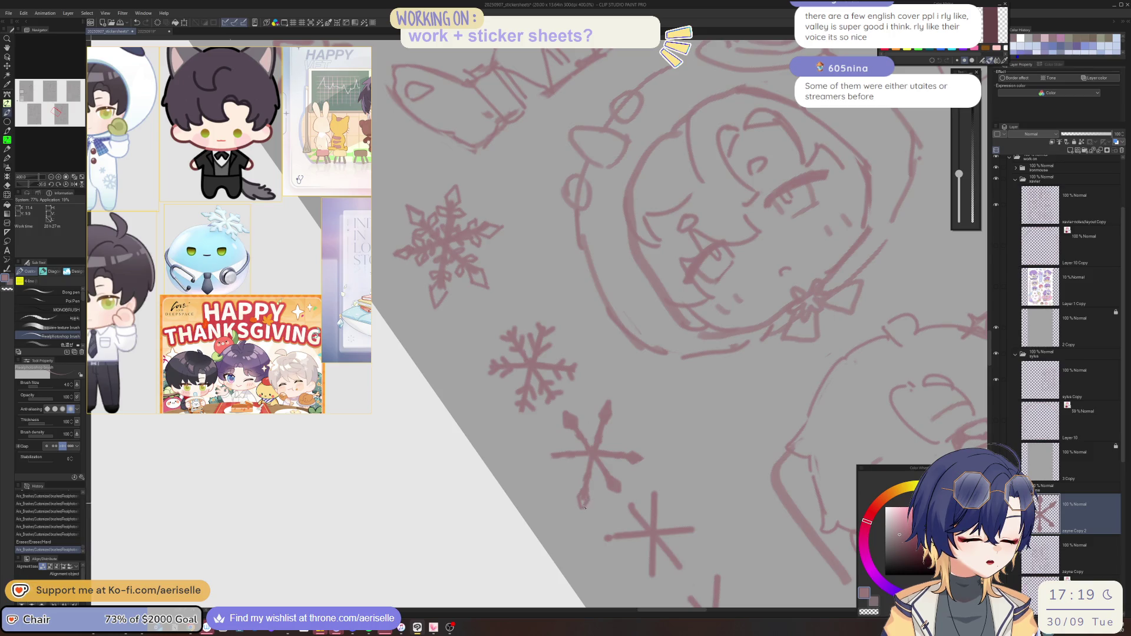
pyautogui.click(584, 508)
pyautogui.press('^')
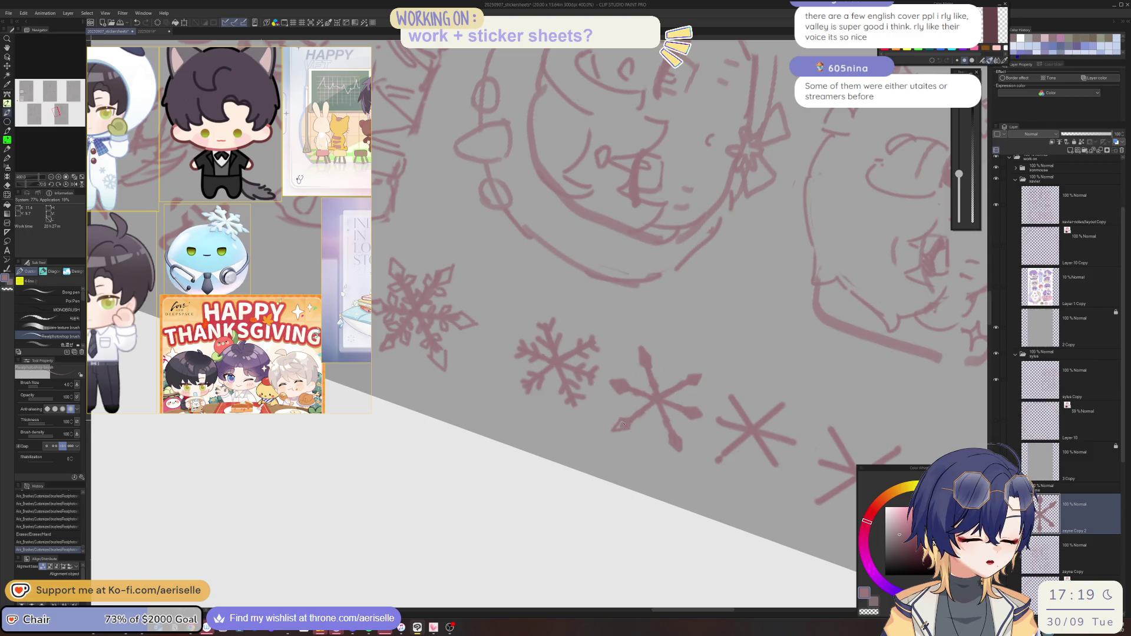
pyautogui.press('@')
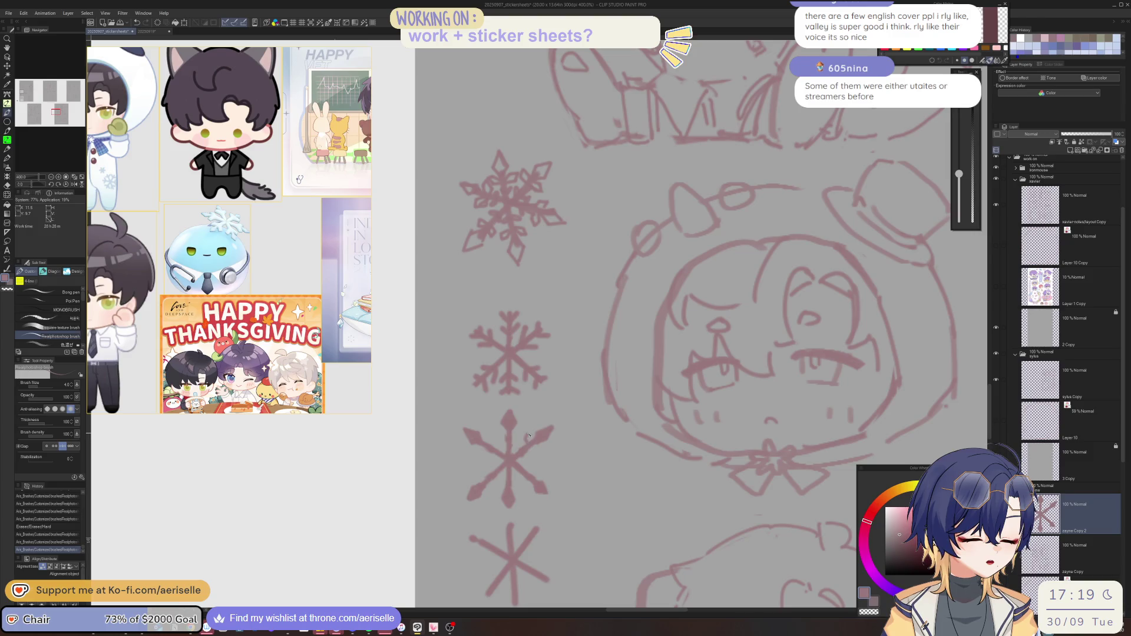
pyautogui.moveTo(528, 435); pyautogui.dragTo(527, 465)
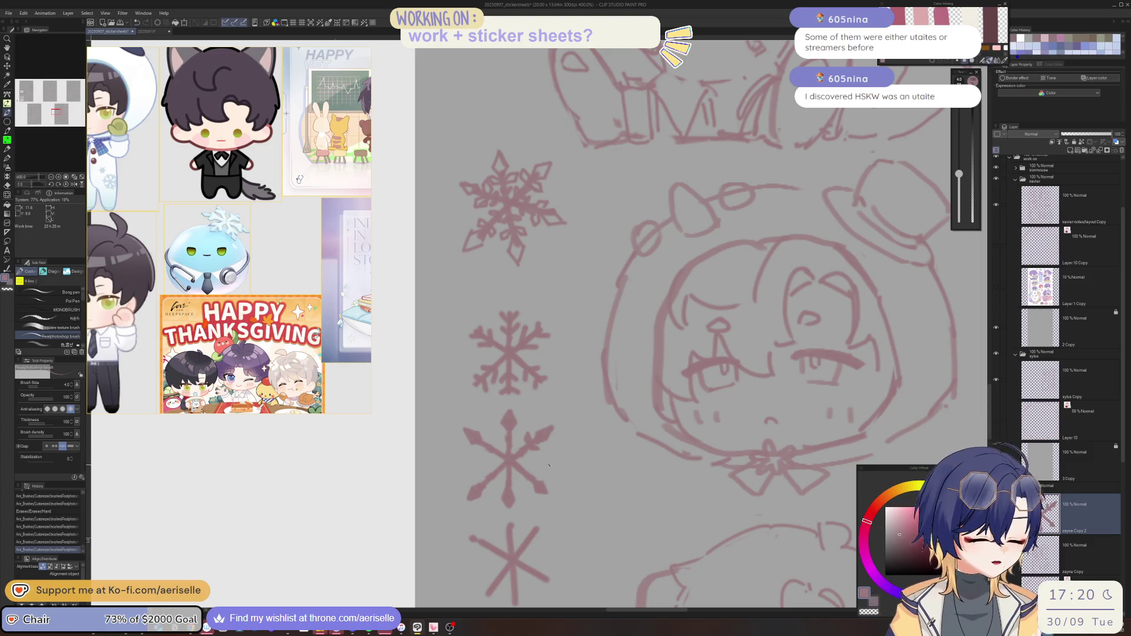
pyautogui.press('-')
pyautogui.press('-')
pyautogui.press('-')
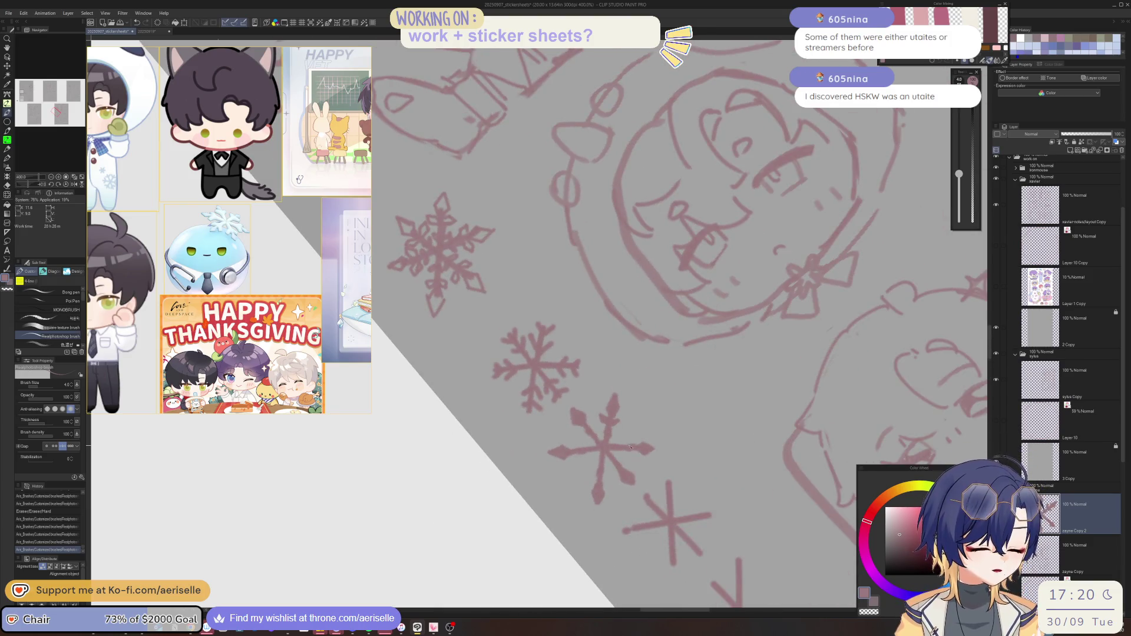
pyautogui.moveTo(636, 441); pyautogui.dragTo(616, 465)
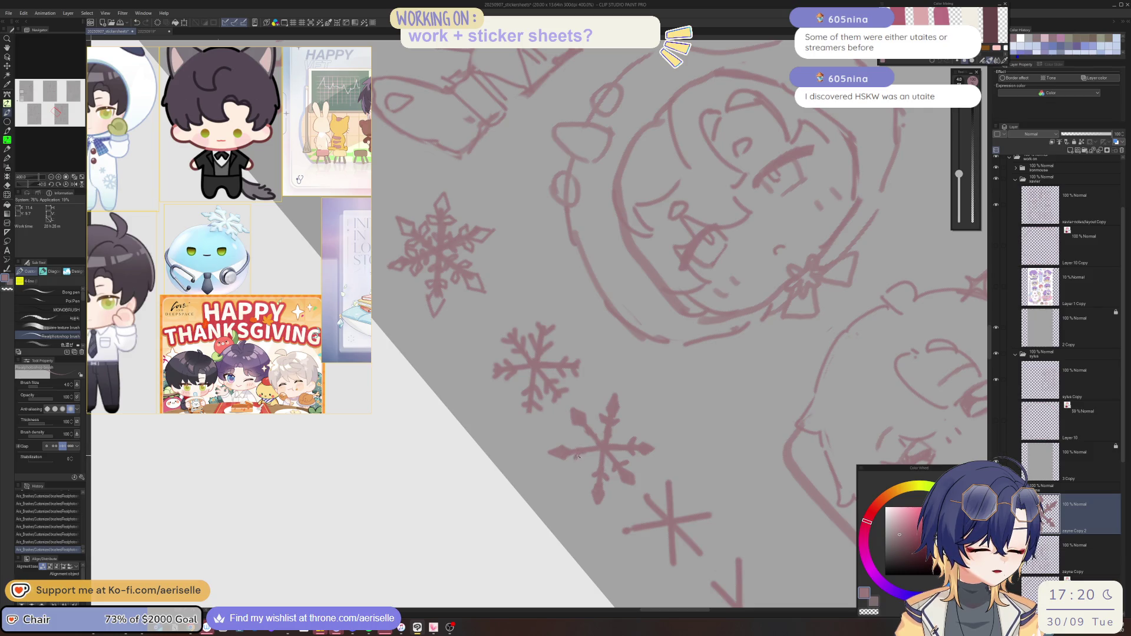
# Lasso part of the lower snowflake and transform it into a new shape
pyautogui.moveTo(577, 455); pyautogui.dragTo(634, 381)
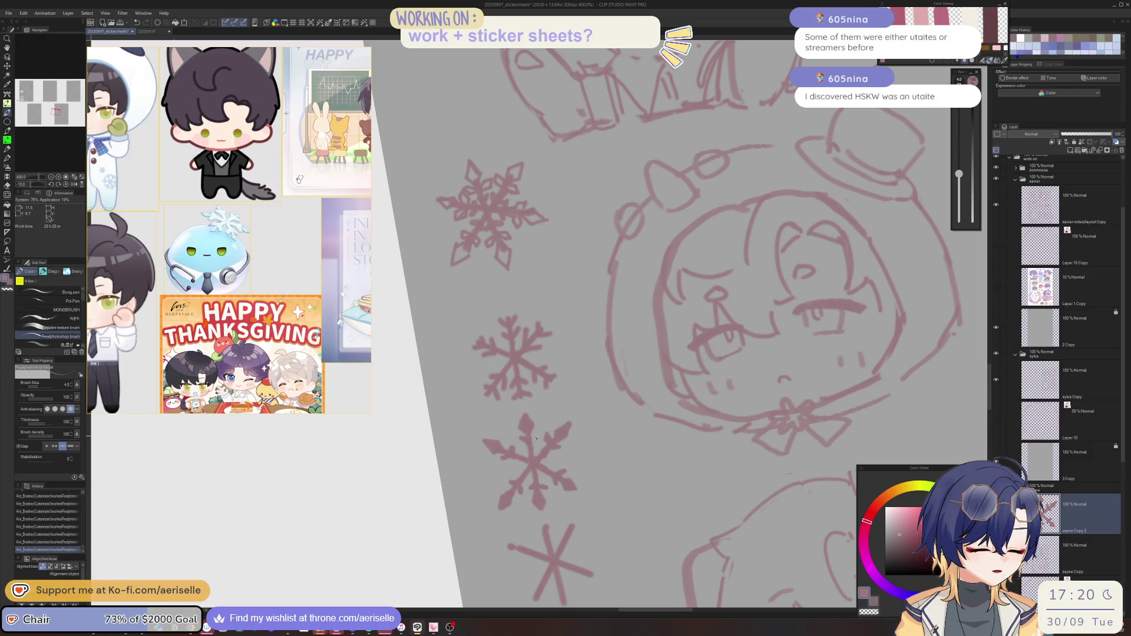
pyautogui.press('m')
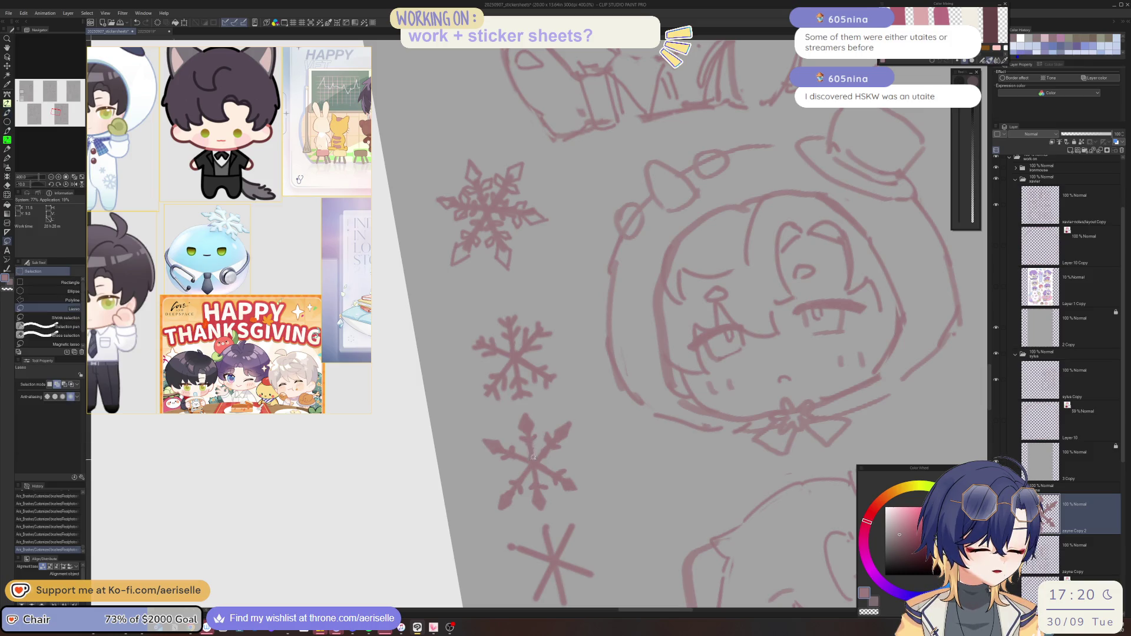
pyautogui.moveTo(538, 449)
pyautogui.mouseDown()
pyautogui.moveTo(543, 419)
pyautogui.moveTo(521, 454)
pyautogui.mouseUp()
pyautogui.press('k')
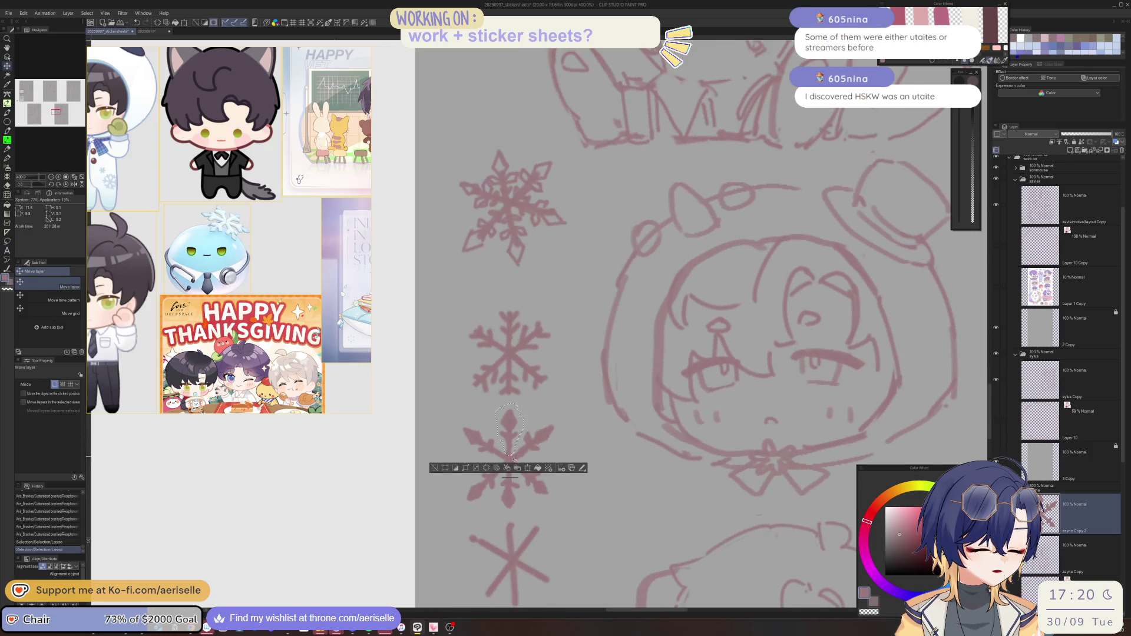
pyautogui.click(527, 467)
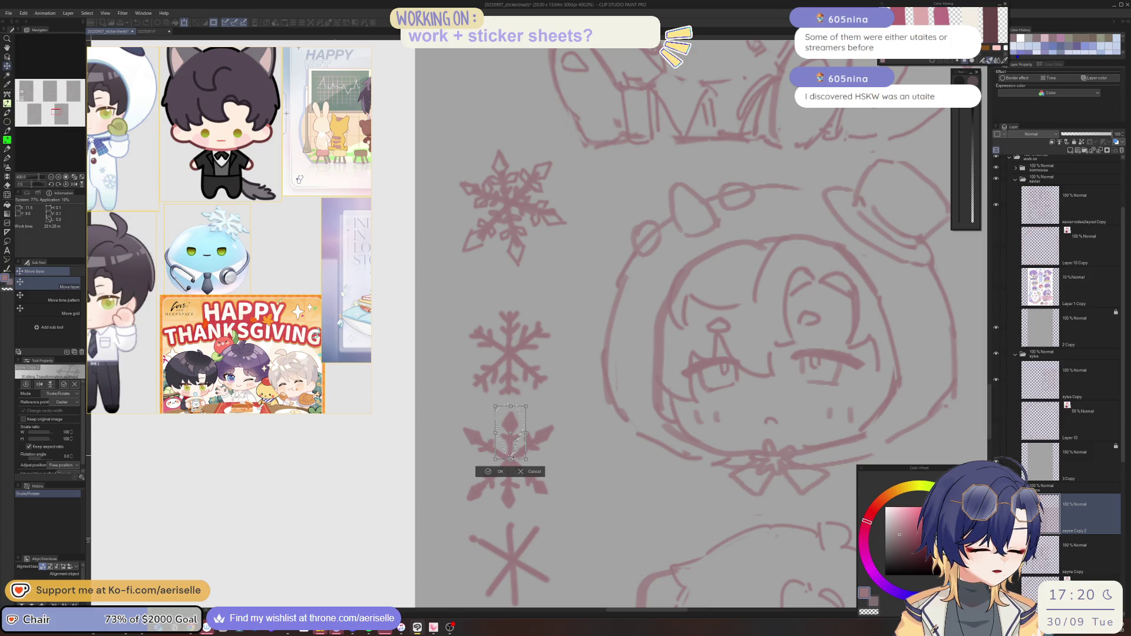
pyautogui.press('Return')
pyautogui.hotkey('ctrl', 'd')
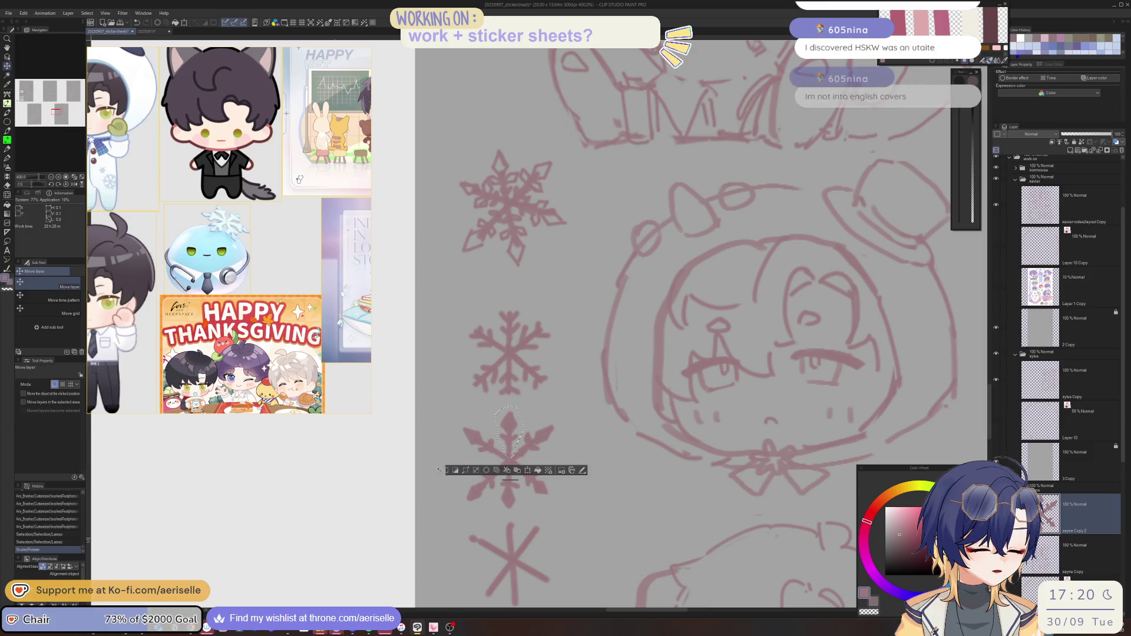
# Shift and rotate one arm of the lower snowflake into place, working in a flipped view
pyautogui.press('m')
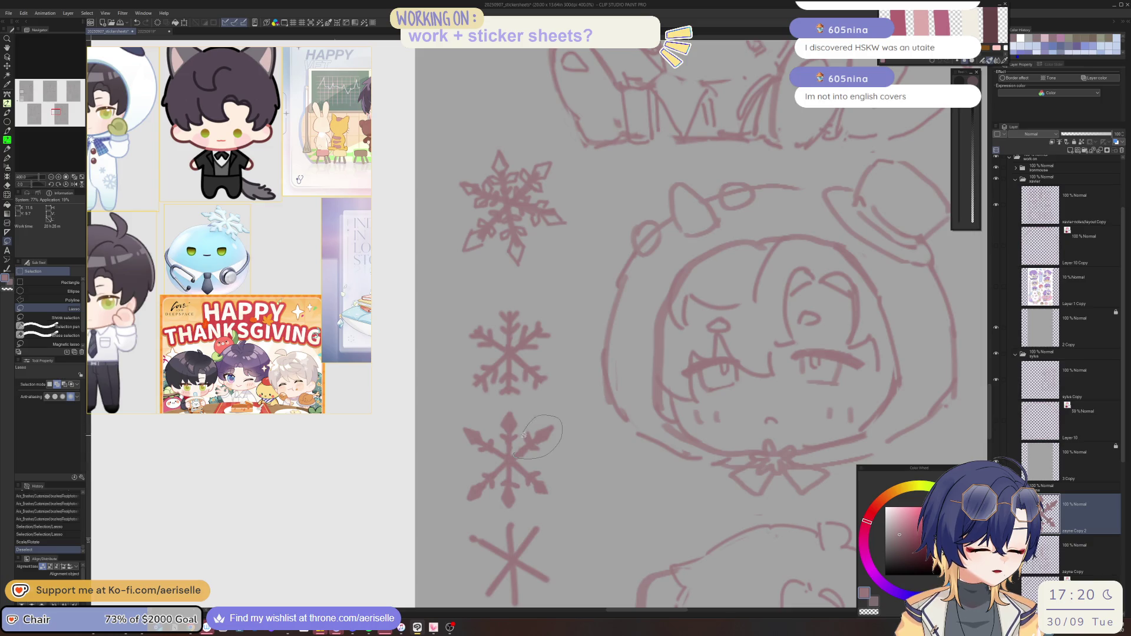
pyautogui.moveTo(523, 435)
pyautogui.mouseDown()
pyautogui.moveTo(515, 457)
pyautogui.moveTo(552, 447)
pyautogui.moveTo(522, 458)
pyautogui.moveTo(616, 459)
pyautogui.moveTo(604, 449)
pyautogui.mouseUp()
pyautogui.press('k')
pyautogui.hotkey('ctrl', 'd')
pyautogui.press('e')
pyautogui.press('[')
pyautogui.press('[')
pyautogui.press('h')
pyautogui.press('m')
pyautogui.press('k')
pyautogui.click(614, 476)
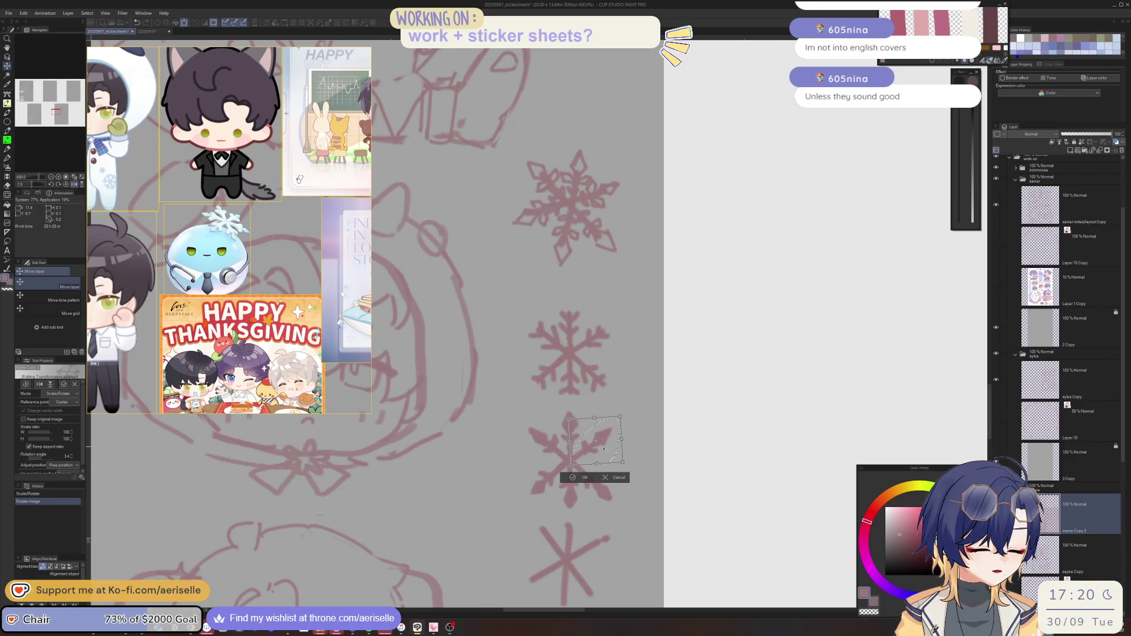
pyautogui.press('Return')
pyautogui.hotkey('ctrl', 'd')
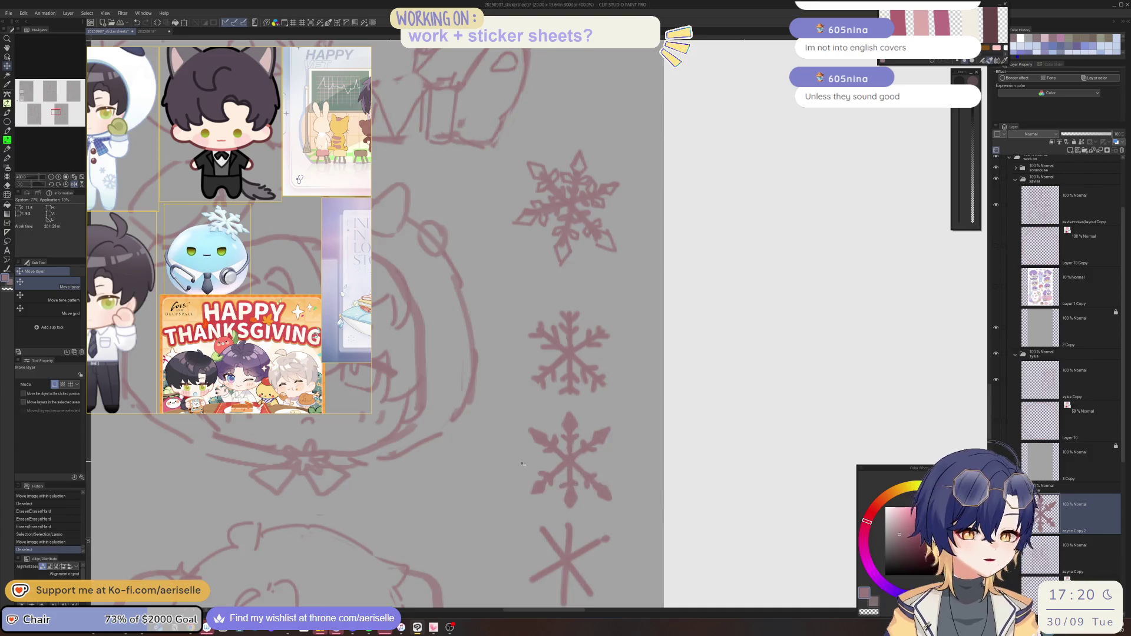
pyautogui.press('h')
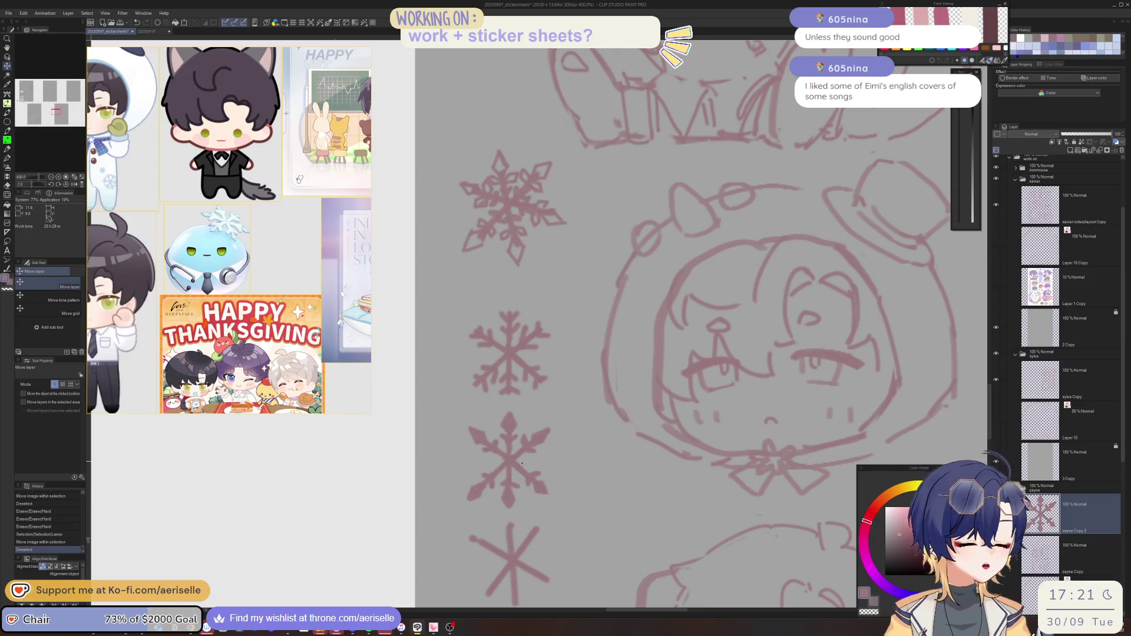
# Rotate the lower-left arm up-right and transform the snowflake's lower part
pyautogui.press('m')
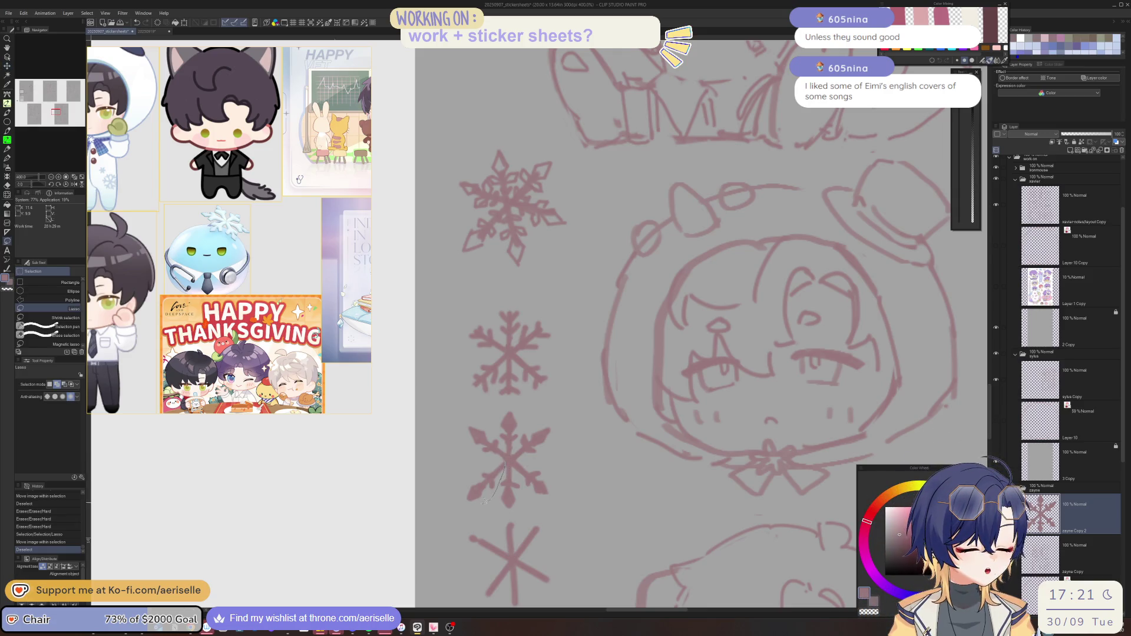
pyautogui.moveTo(495, 458); pyautogui.dragTo(503, 461)
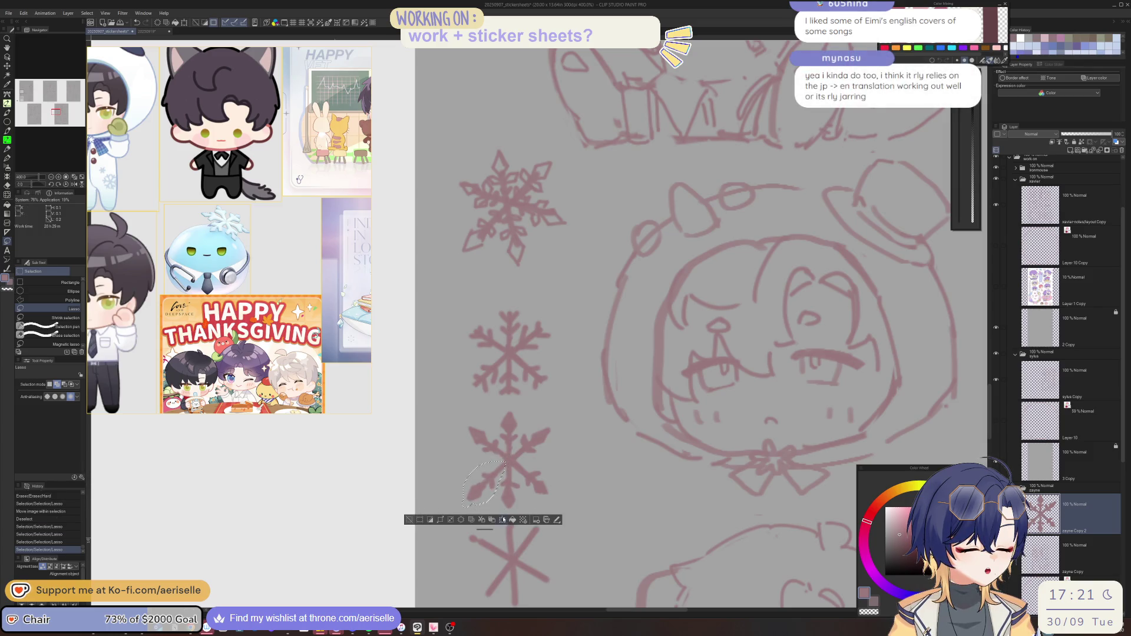
pyautogui.click(503, 520)
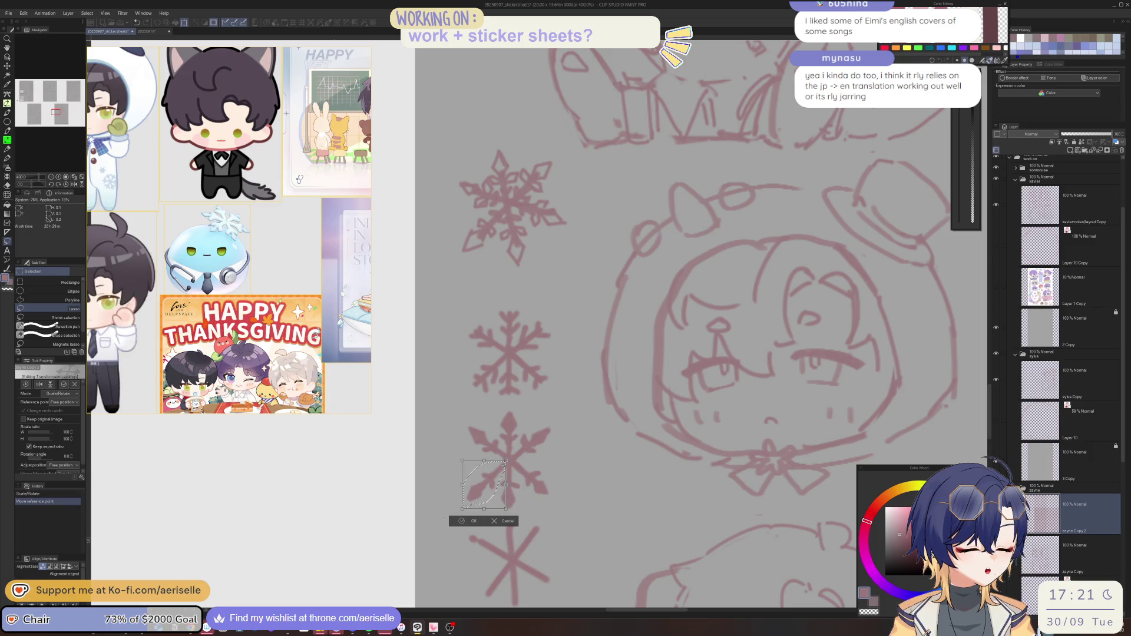
pyautogui.moveTo(458, 509)
pyautogui.mouseDown()
pyautogui.moveTo(497, 487)
pyautogui.moveTo(473, 516)
pyautogui.mouseUp()
pyautogui.click(473, 516)
pyautogui.hotkey('ctrl', 'd')
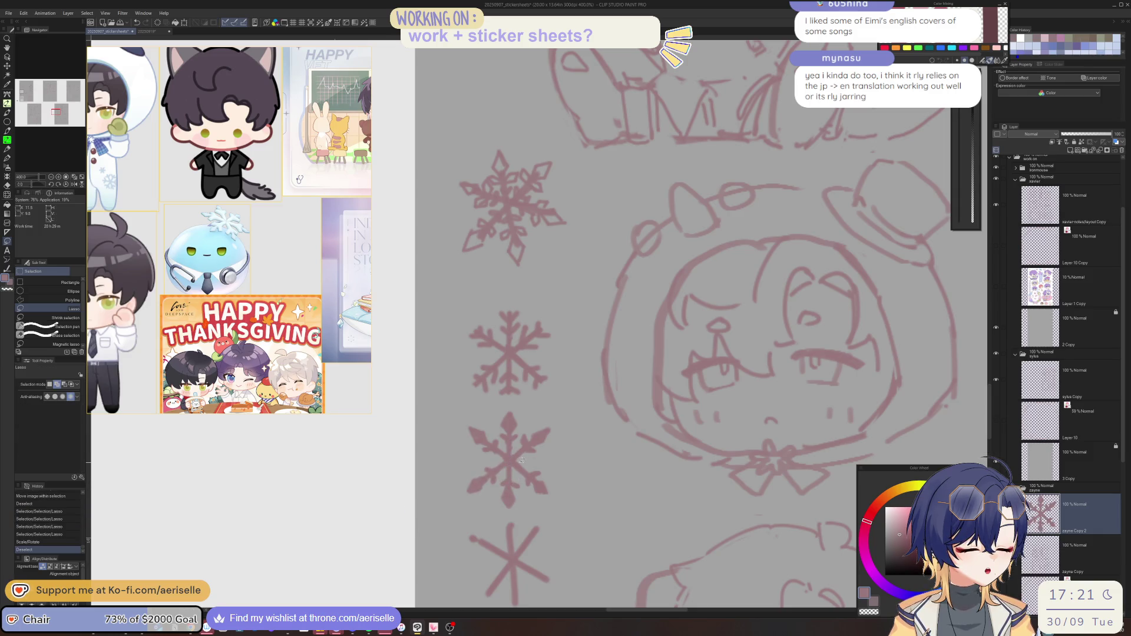
pyautogui.hotkey('ctrl', 't')
pyautogui.moveTo(532, 496)
pyautogui.mouseDown()
pyautogui.moveTo(513, 462)
pyautogui.moveTo(583, 478)
pyautogui.mouseUp()
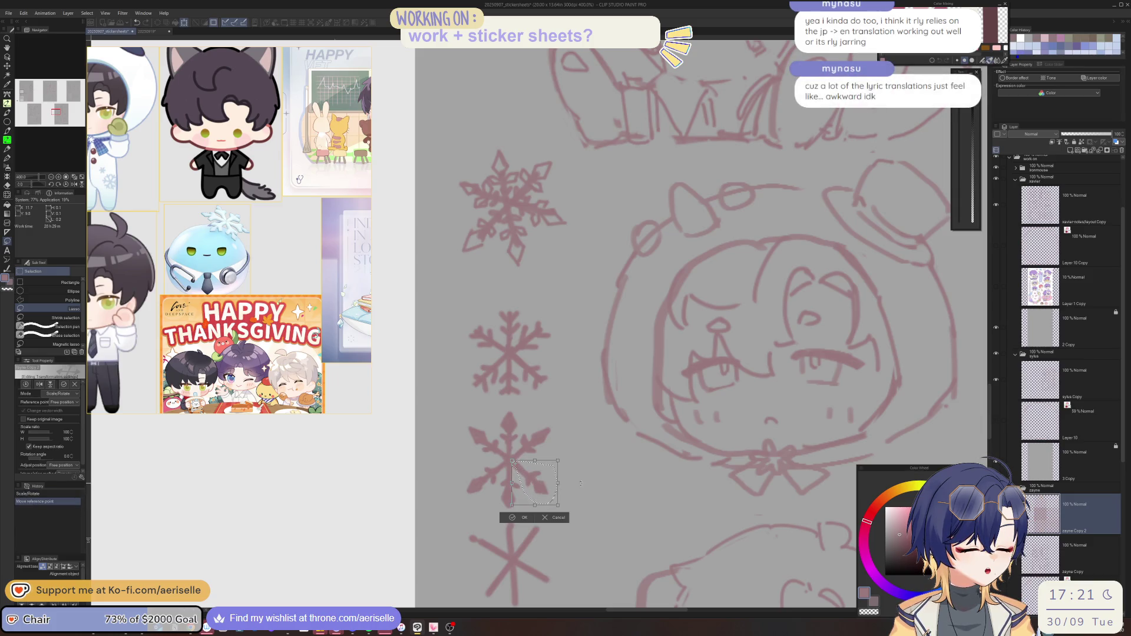
pyautogui.press('Return')
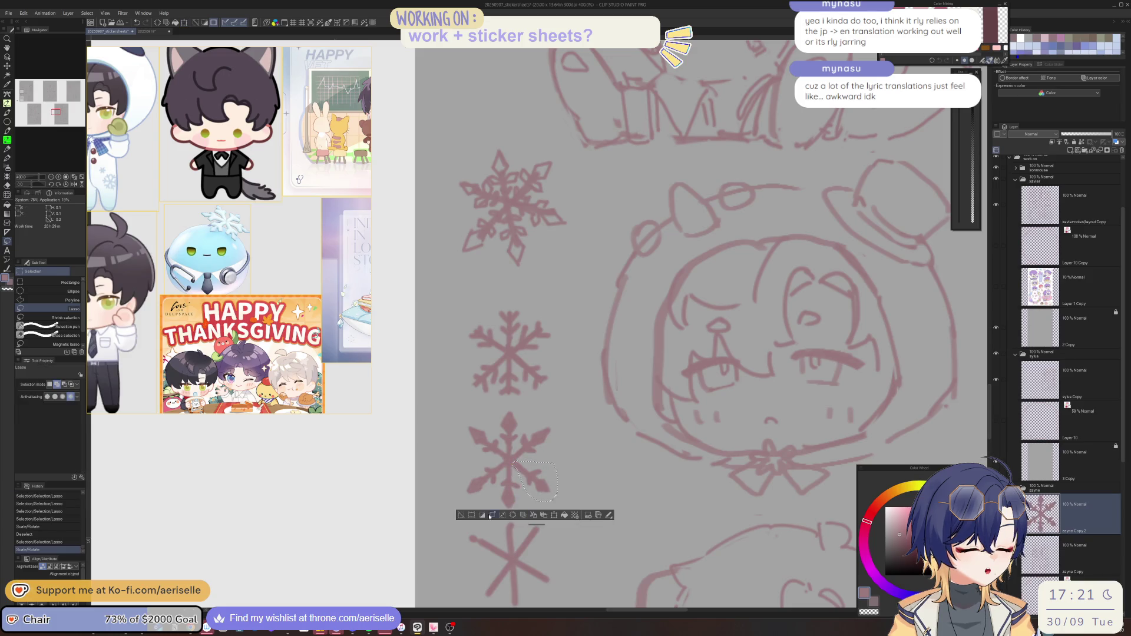
pyautogui.hotkey('ctrl', 'd')
# Erase stray lines and small marks around the lower snowflake, with a quick pen touch-up
pyautogui.press('e')
pyautogui.moveTo(504, 488); pyautogui.dragTo(513, 499)
pyautogui.press('p')
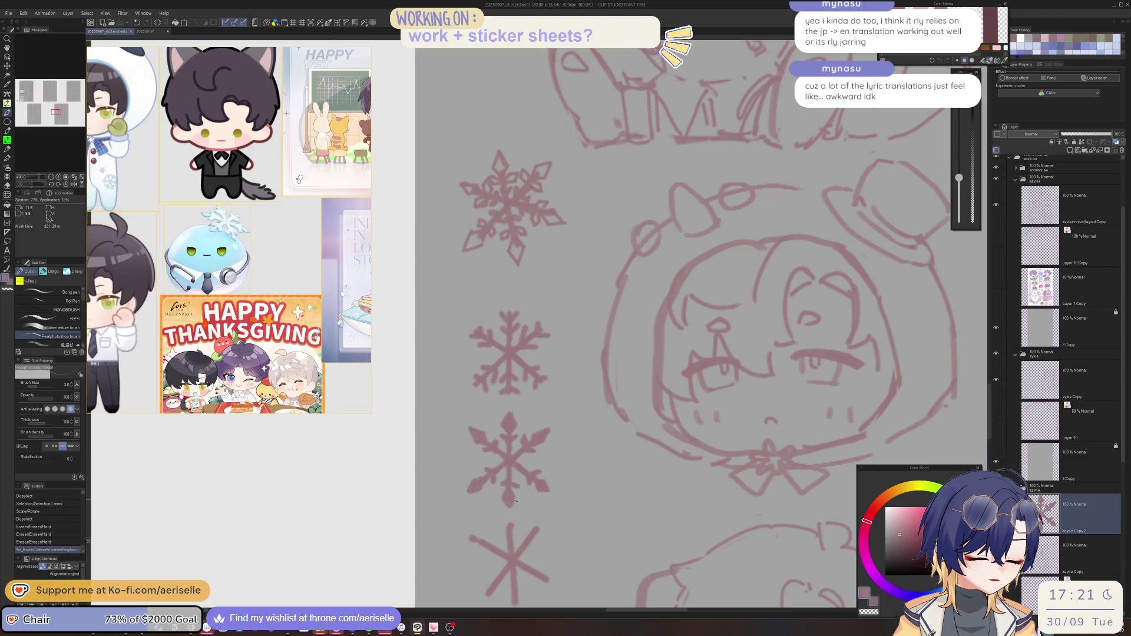
pyautogui.click(516, 501)
pyautogui.press('e')
pyautogui.click(518, 498)
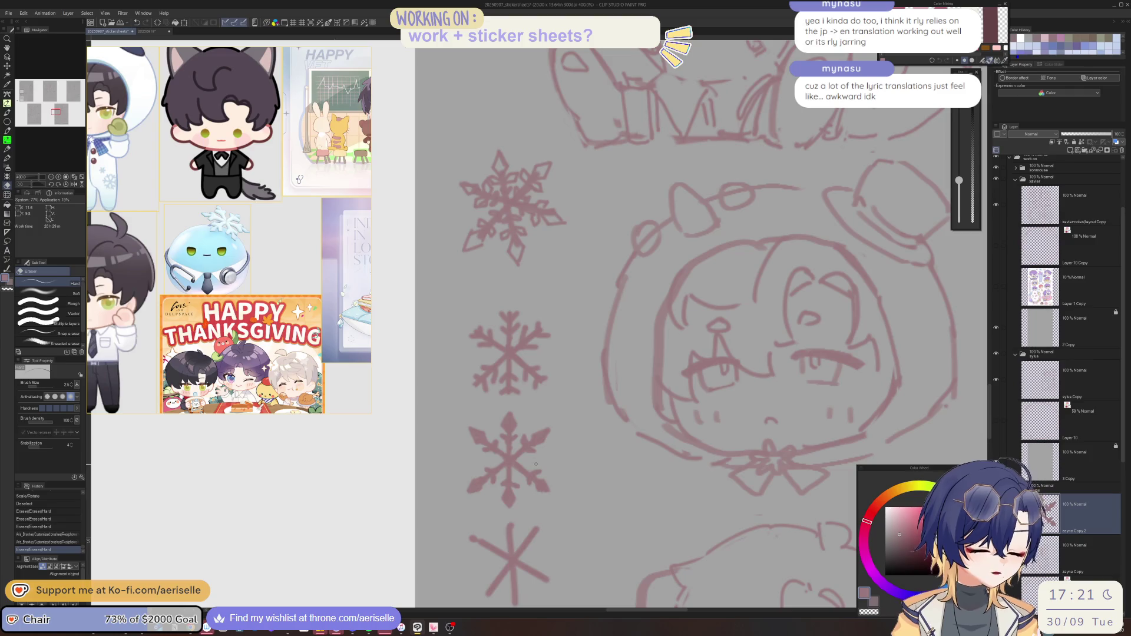
pyautogui.press('-')
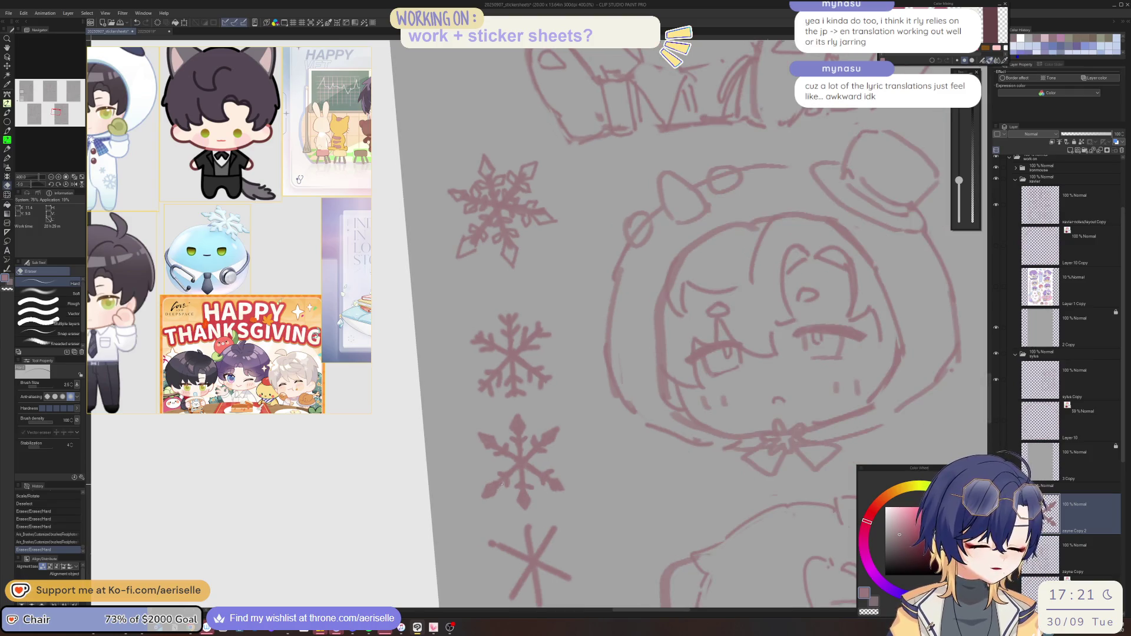
pyautogui.click(501, 483)
pyautogui.click(498, 483)
pyautogui.click(495, 482)
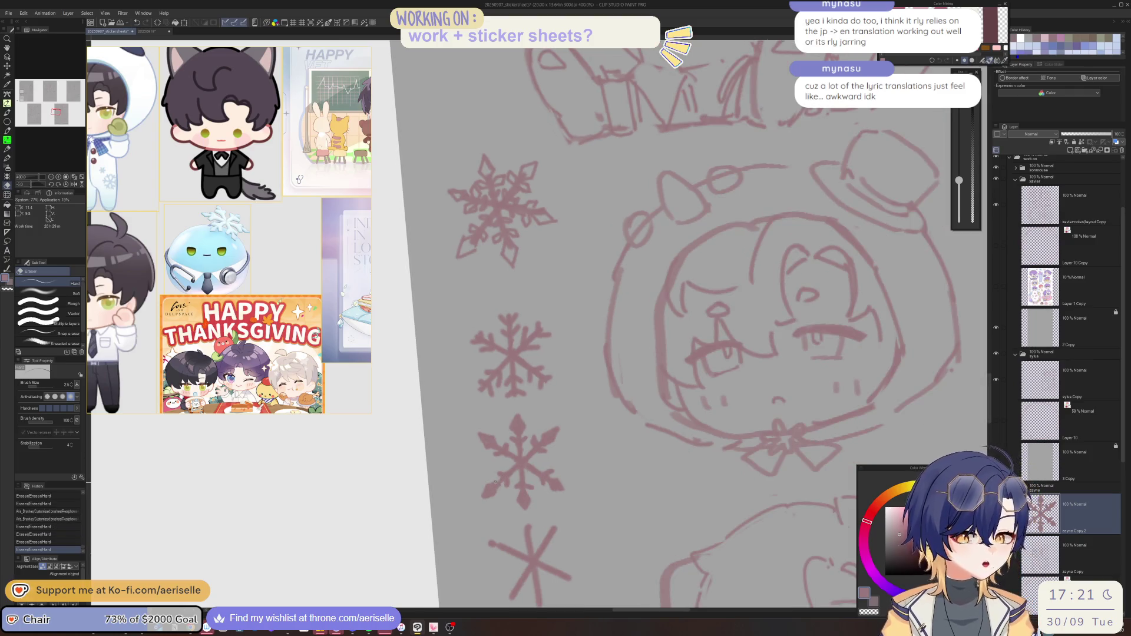
pyautogui.click(484, 486)
pyautogui.moveTo(488, 484); pyautogui.dragTo(502, 484)
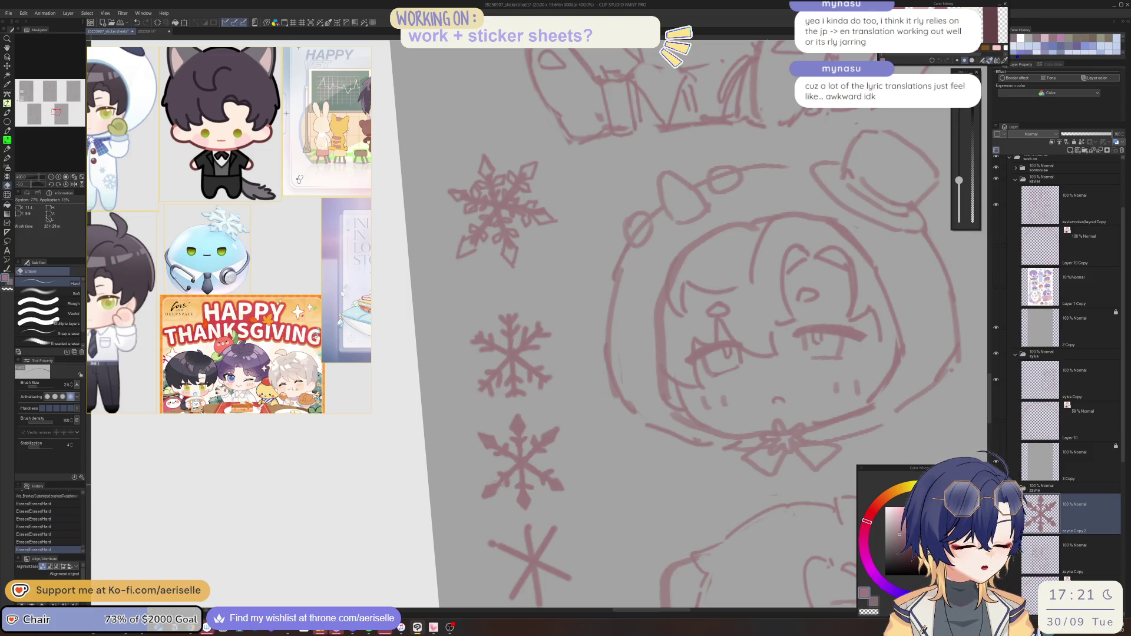
pyautogui.hotkey('ctrl', '-')
pyautogui.hotkey('ctrl', '-')
pyautogui.hotkey('ctrl', '-')
# Delete the top snowflake from the column
pyautogui.press('m')
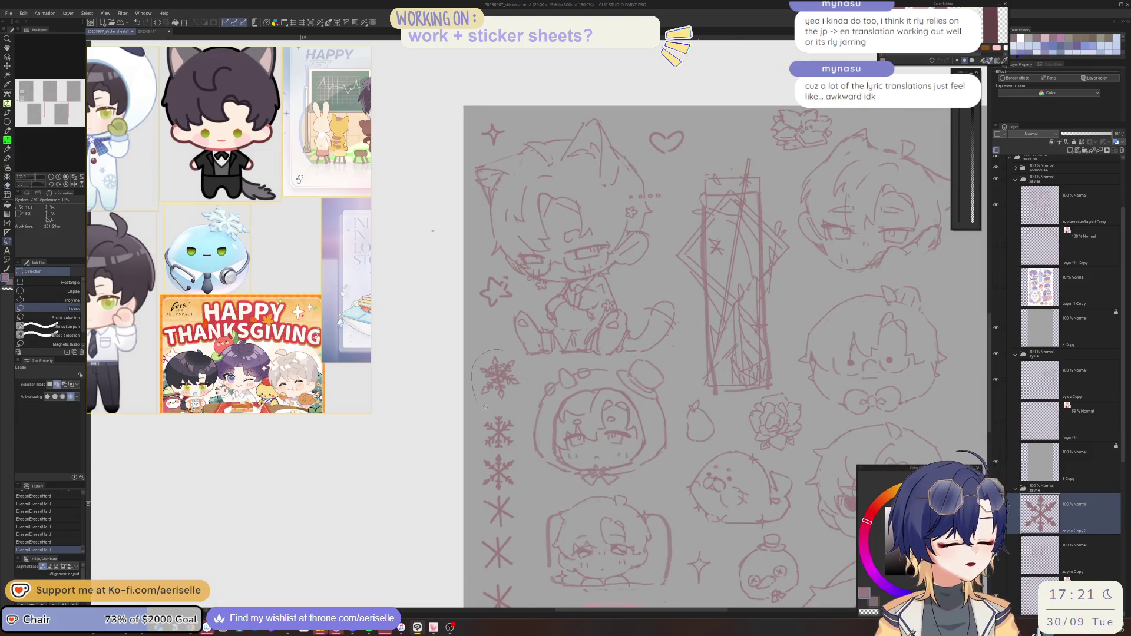
pyautogui.moveTo(484, 406)
pyautogui.mouseDown()
pyautogui.moveTo(526, 370)
pyautogui.moveTo(518, 355)
pyautogui.mouseUp()
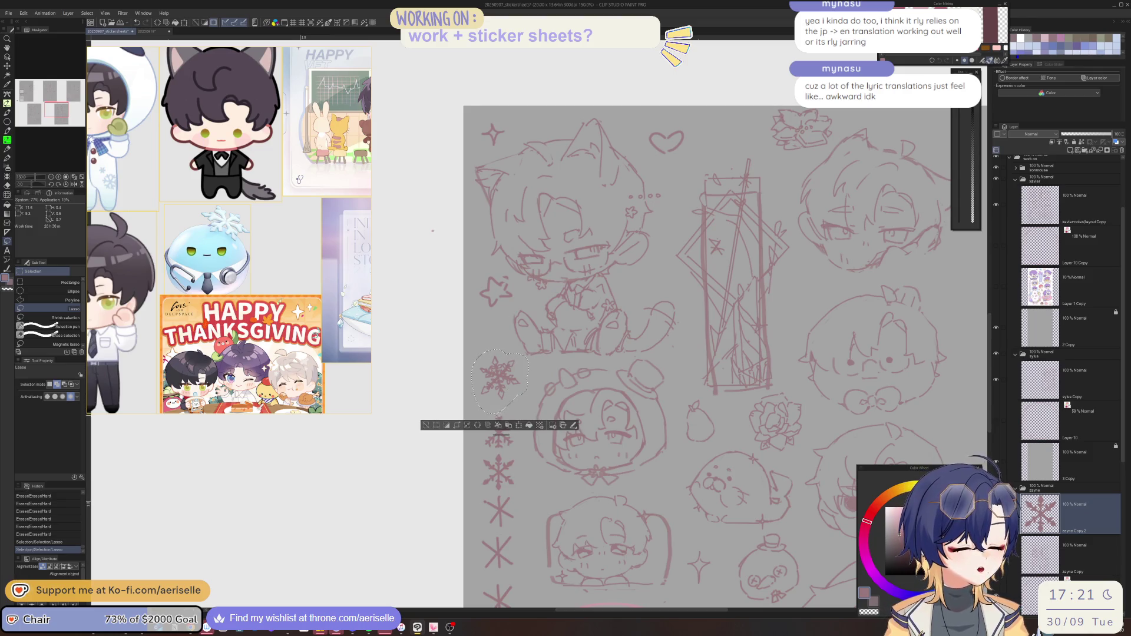
pyautogui.press('u')
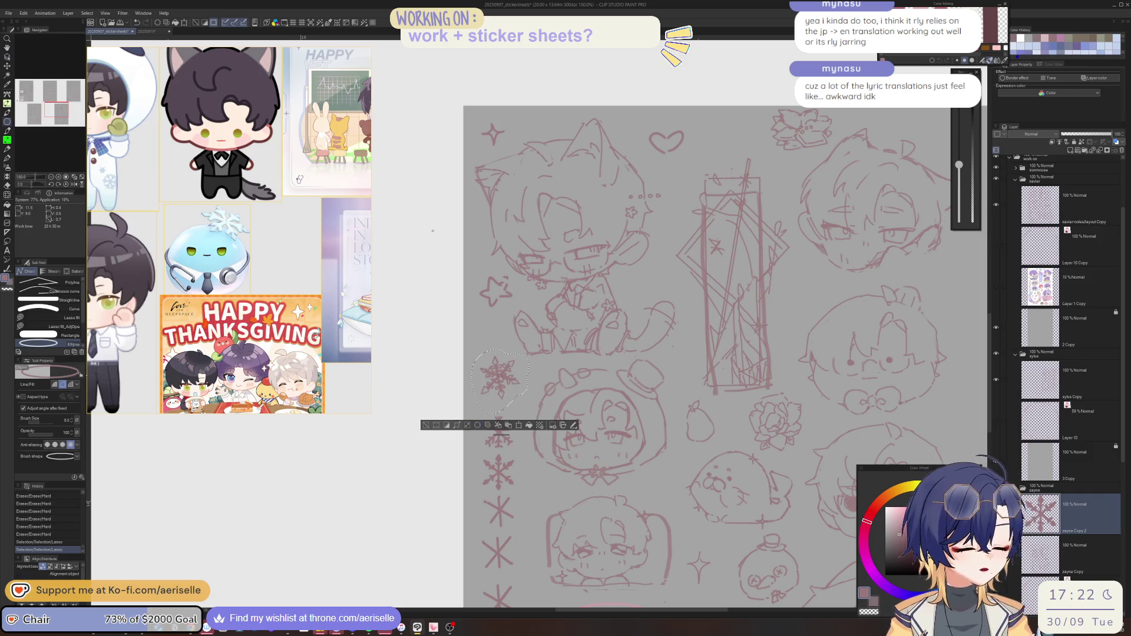
pyautogui.press('o')
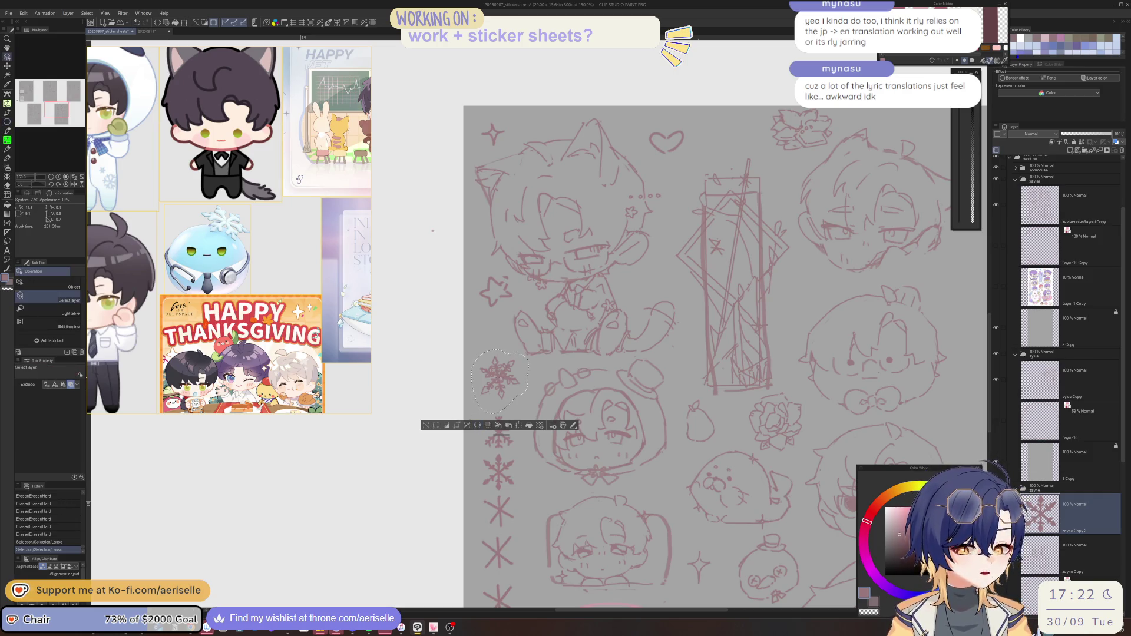
pyautogui.click(1071, 554)
pyautogui.press('Delete')
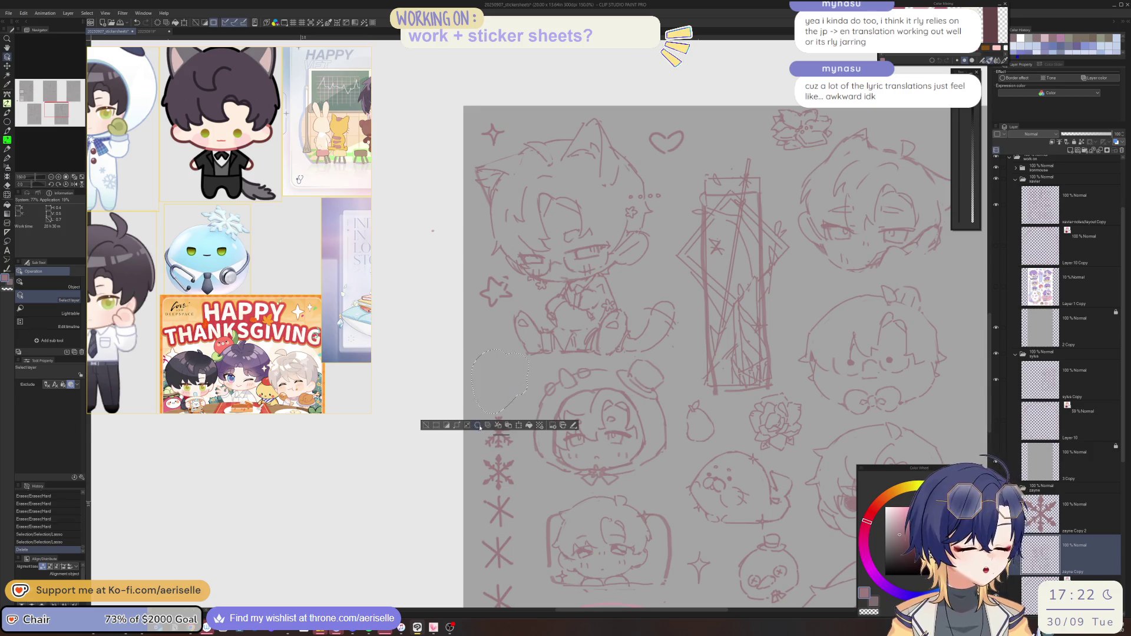
pyautogui.hotkey('ctrl', 'd')
# Merge the snowflake layer into the layer below
pyautogui.press('m')
pyautogui.moveTo(502, 405)
pyautogui.mouseDown()
pyautogui.moveTo(476, 480)
pyautogui.moveTo(513, 495)
pyautogui.moveTo(527, 412)
pyautogui.mouseUp()
pyautogui.scroll(-1, 536, 383)
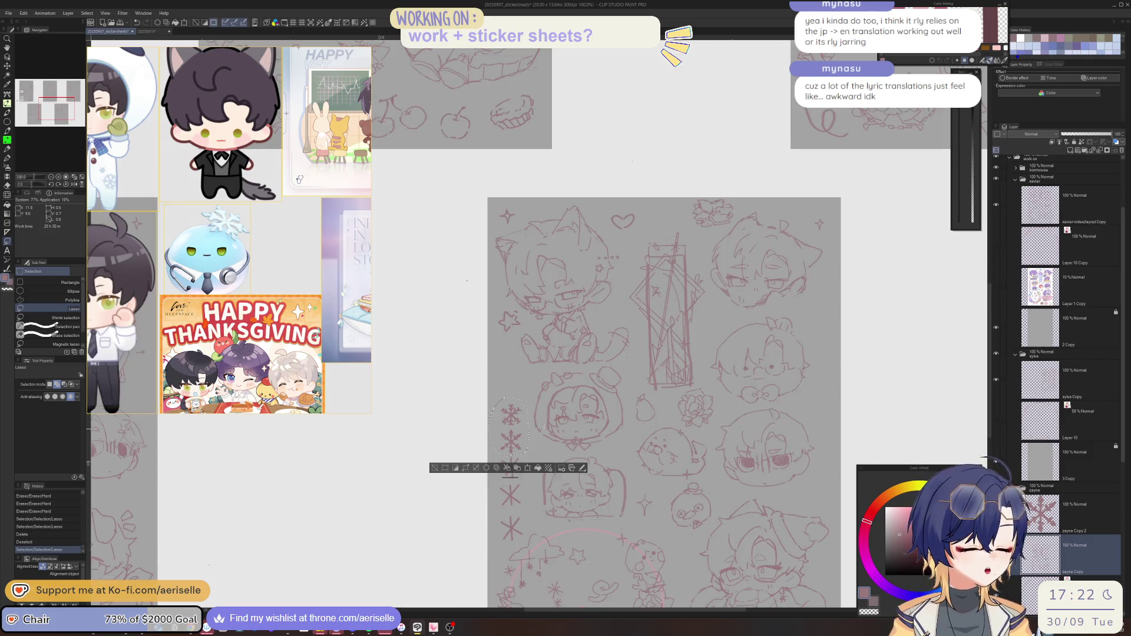
pyautogui.click(1039, 510)
pyautogui.click(1098, 150)
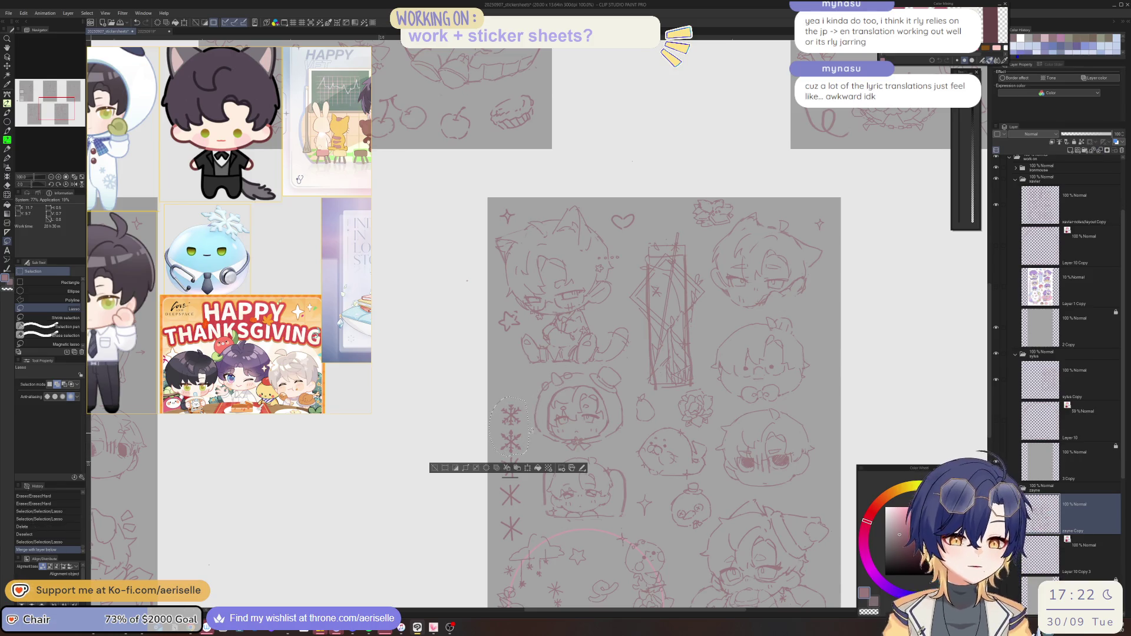
# Move the middle snowflake up and nudge the left snowflake into place
pyautogui.click(436, 468)
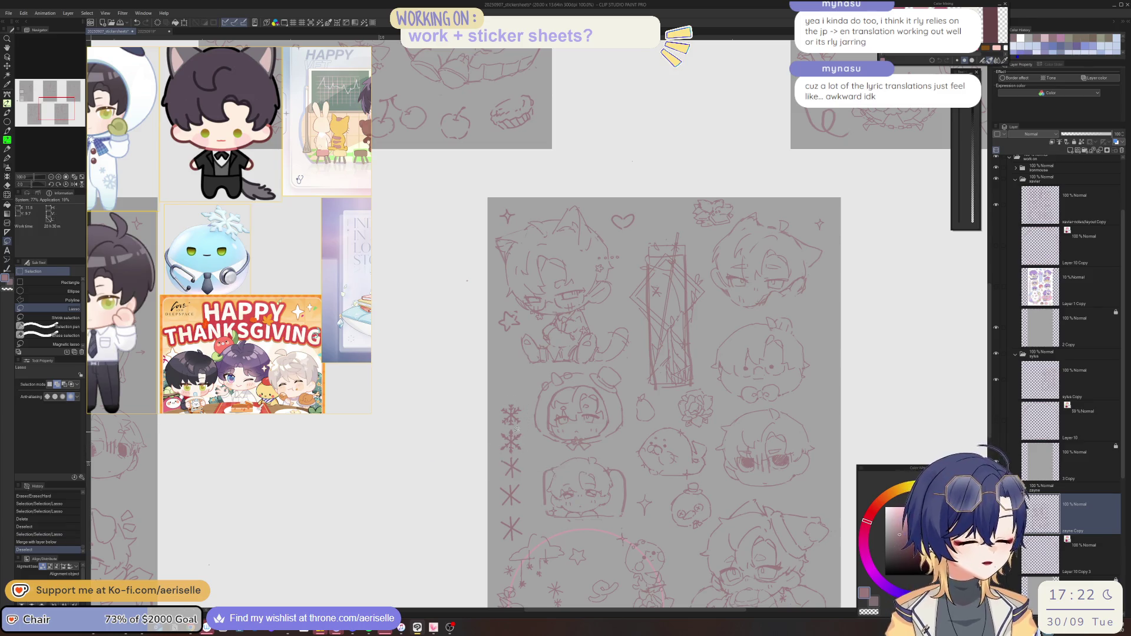
pyautogui.moveTo(513, 429)
pyautogui.mouseDown()
pyautogui.moveTo(530, 432)
pyautogui.moveTo(514, 430)
pyautogui.moveTo(522, 393)
pyautogui.mouseUp()
pyautogui.press('k')
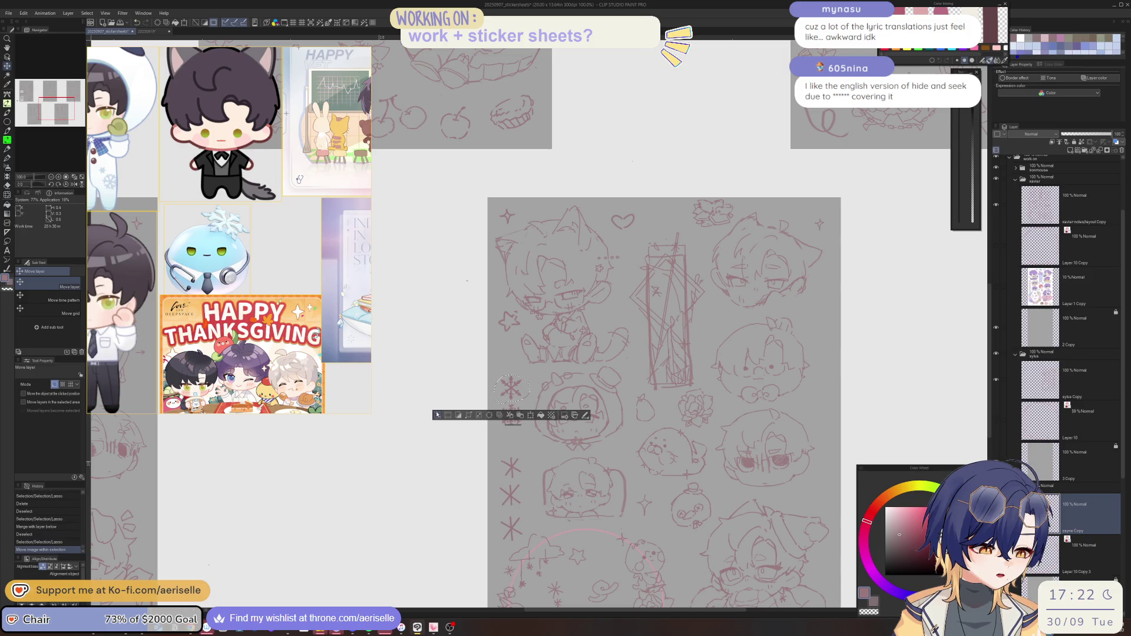
pyautogui.hotkey('ctrl', 'd')
pyautogui.press('m')
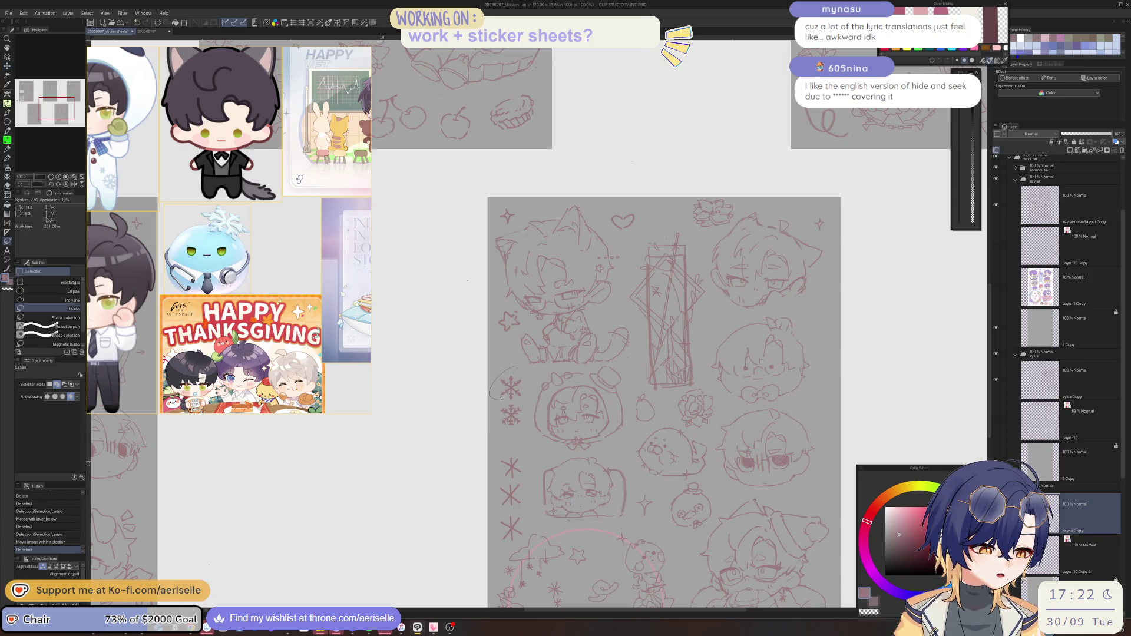
pyautogui.press('k')
pyautogui.moveTo(536, 387); pyautogui.dragTo(516, 391)
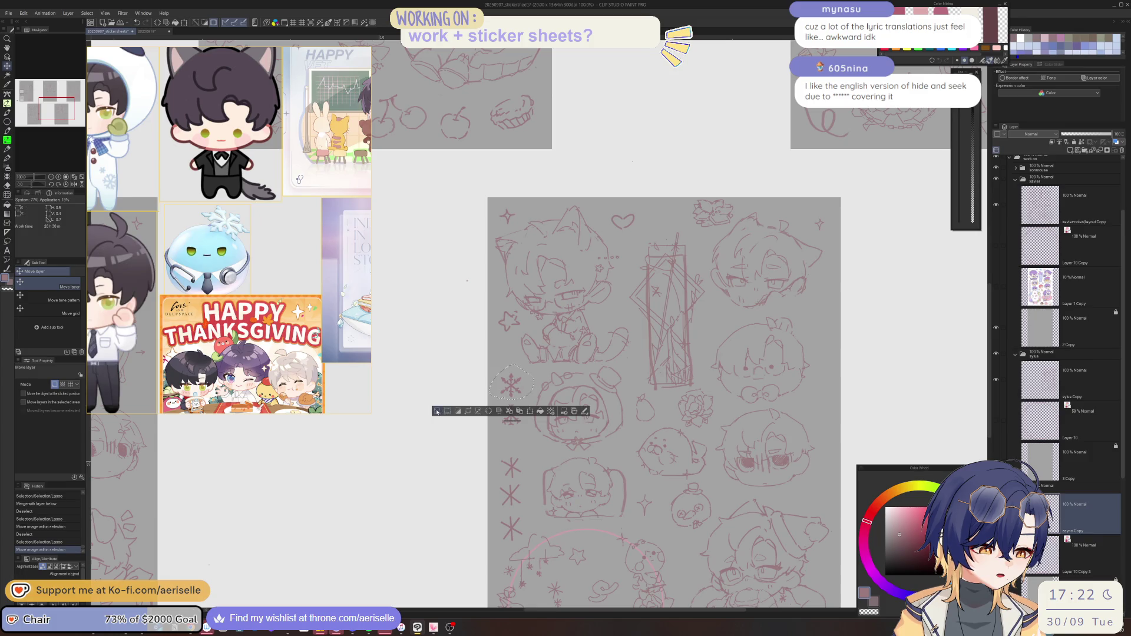
pyautogui.hotkey('ctrl', 'd')
# Raise the asterisk about 43 px toward the snowflakes and save the file
pyautogui.press('m')
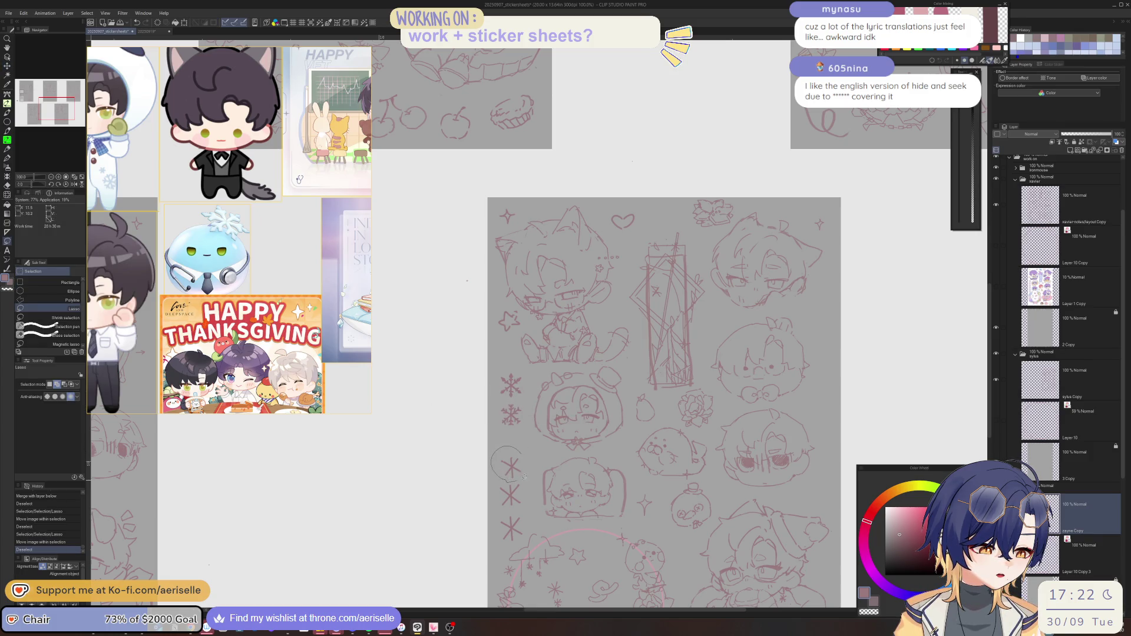
pyautogui.moveTo(524, 476); pyautogui.dragTo(532, 456)
pyautogui.press('k')
pyautogui.moveTo(521, 464); pyautogui.dragTo(521, 439)
pyautogui.click(439, 467)
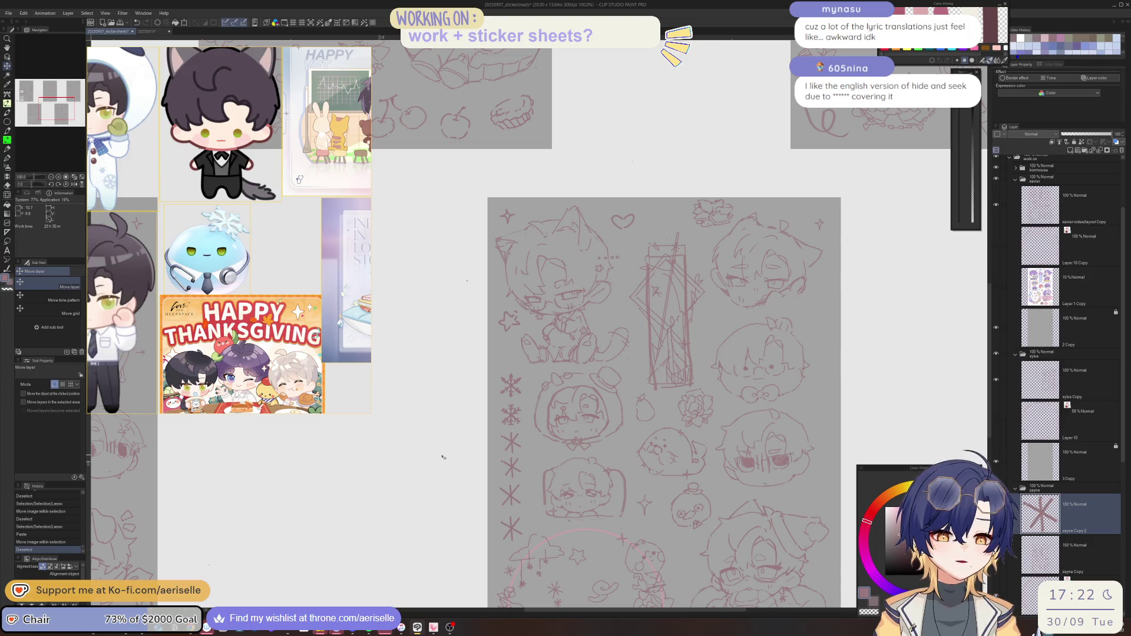
pyautogui.hotkey('ctrl', 's')
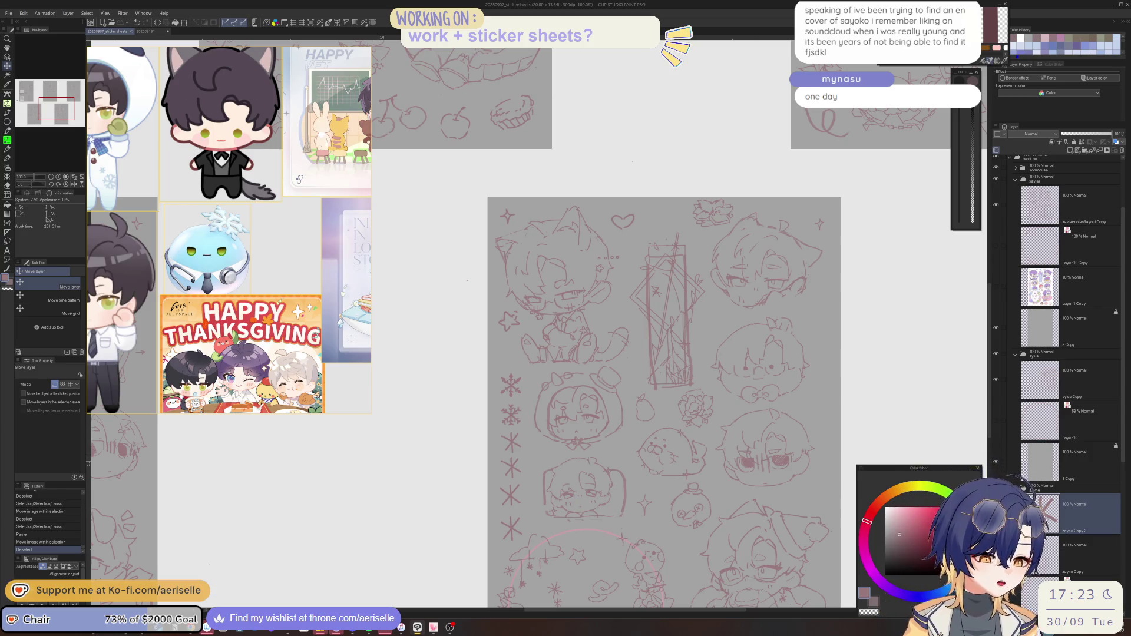
# Merge the snowflake layer down, then lasso the snowflake column and nudge it slightly up
pyautogui.click(1100, 151)
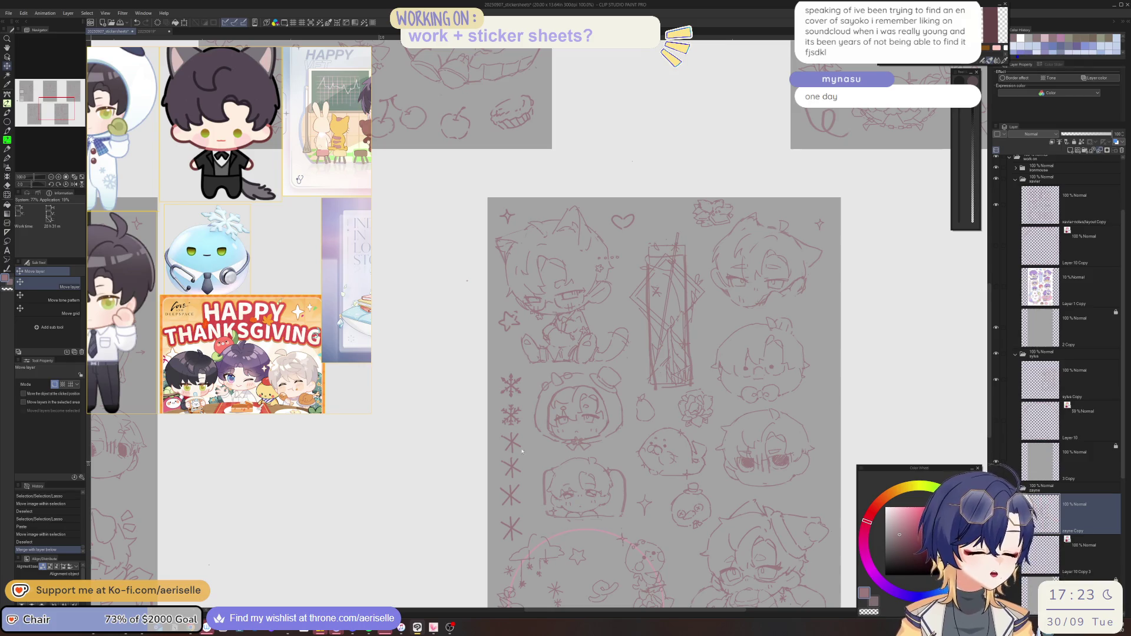
pyautogui.scroll(-2, 538, 404)
pyautogui.press('m')
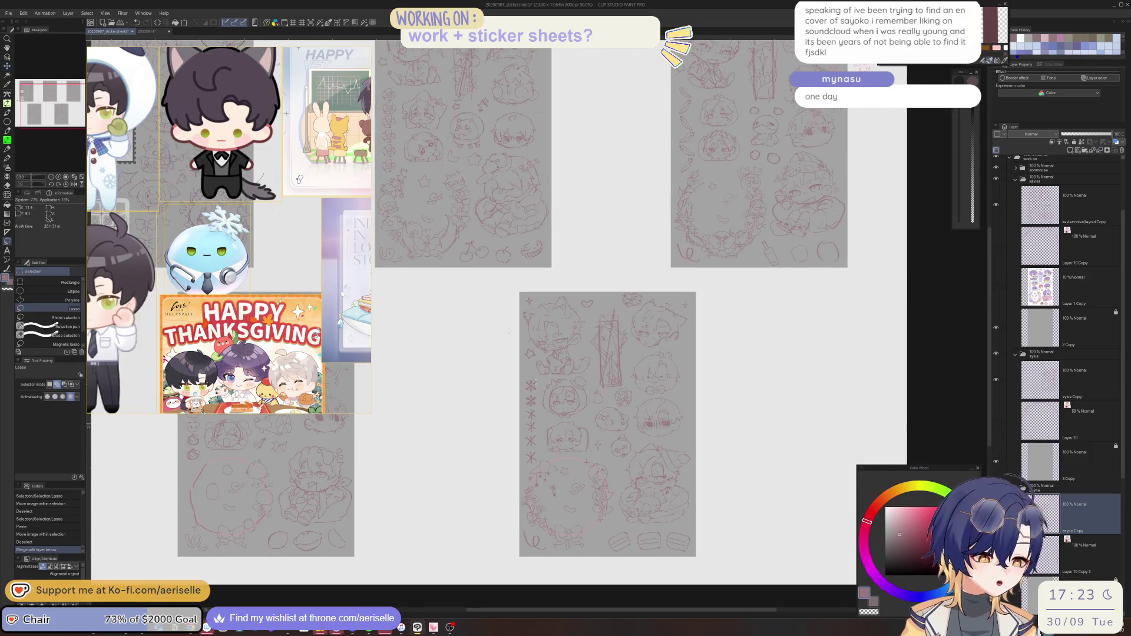
pyautogui.moveTo(527, 376); pyautogui.dragTo(540, 463)
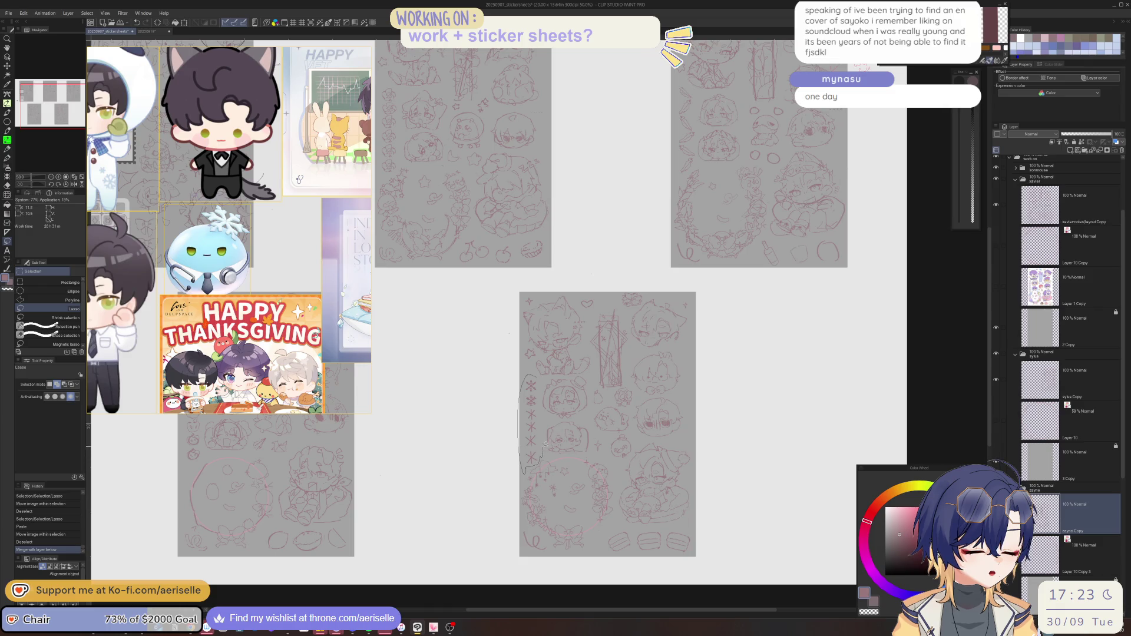
pyautogui.moveTo(541, 407)
pyautogui.mouseDown()
pyautogui.moveTo(532, 460)
pyautogui.moveTo(533, 451)
pyautogui.mouseUp()
pyautogui.press('k')
pyautogui.rightClick(461, 479)
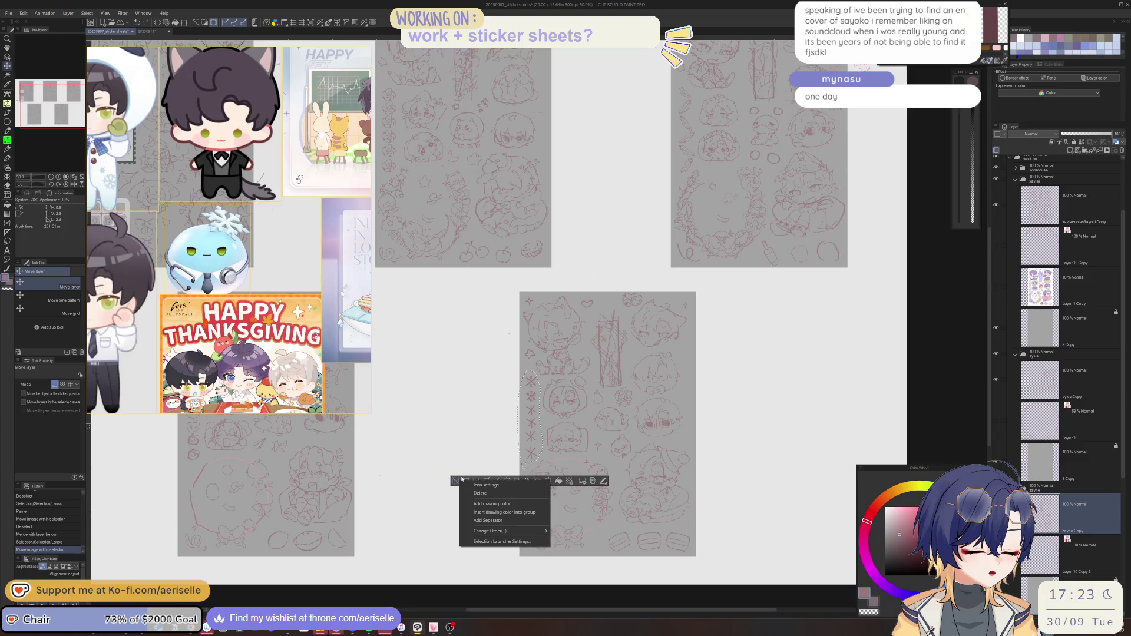
pyautogui.press('Escape')
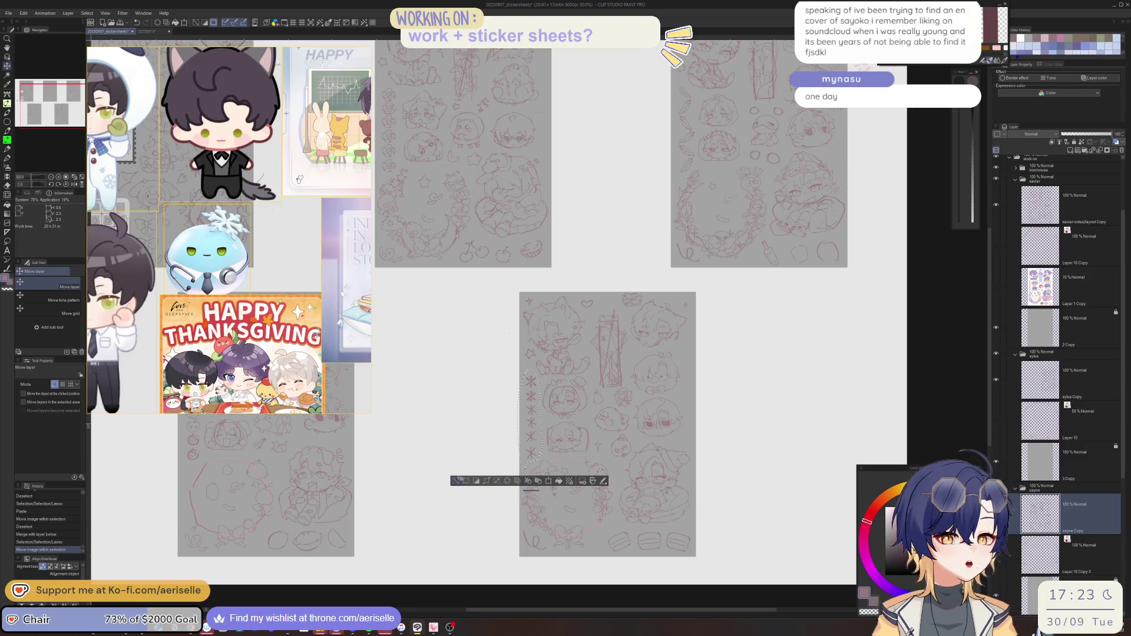
pyautogui.click(459, 479)
pyautogui.scroll(-3, 501, 448)
pyautogui.hscroll(3, 501, 448)
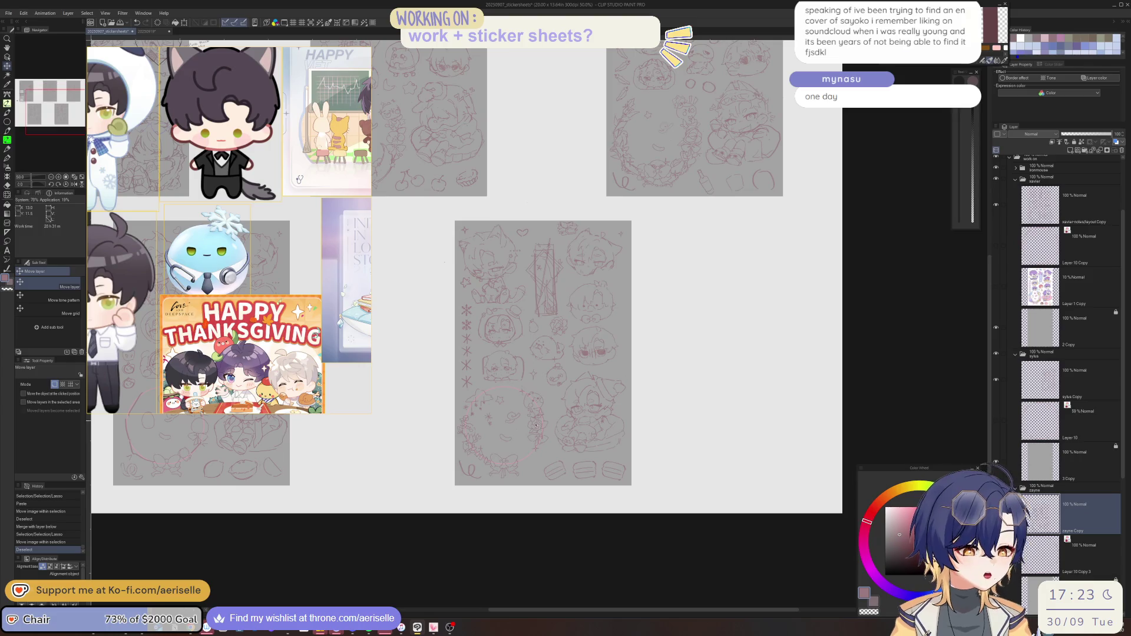
pyautogui.scroll(3, 524, 448)
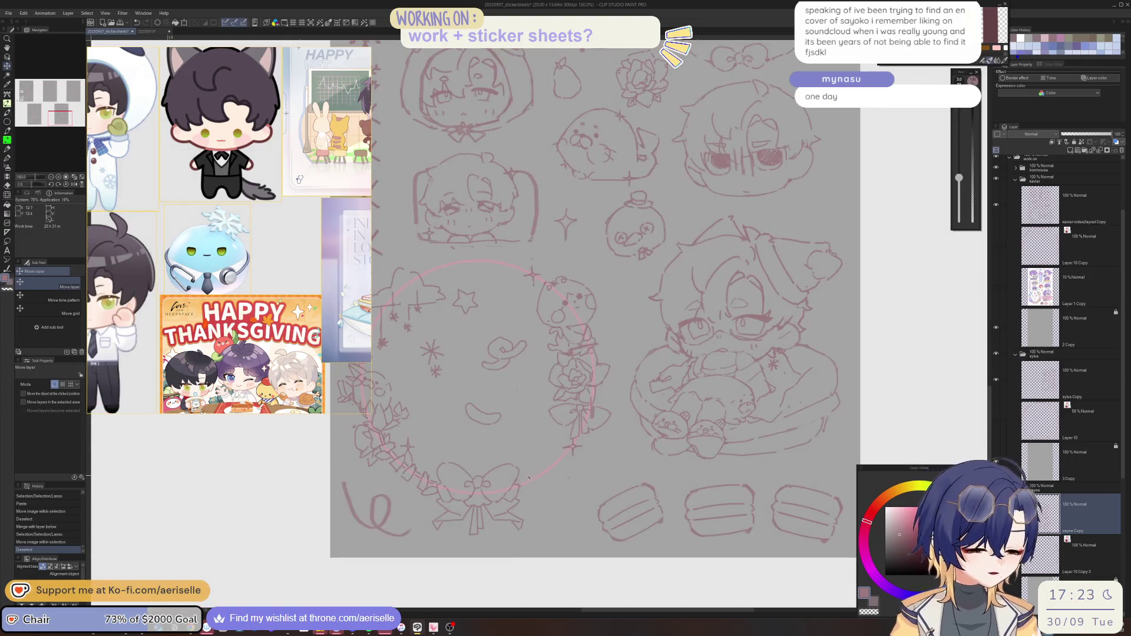
# Draw short tick strokes along the wreath's lower arc beside the bow, with a thinner brush
pyautogui.press('b')
pyautogui.moveTo(523, 470); pyautogui.dragTo(539, 476)
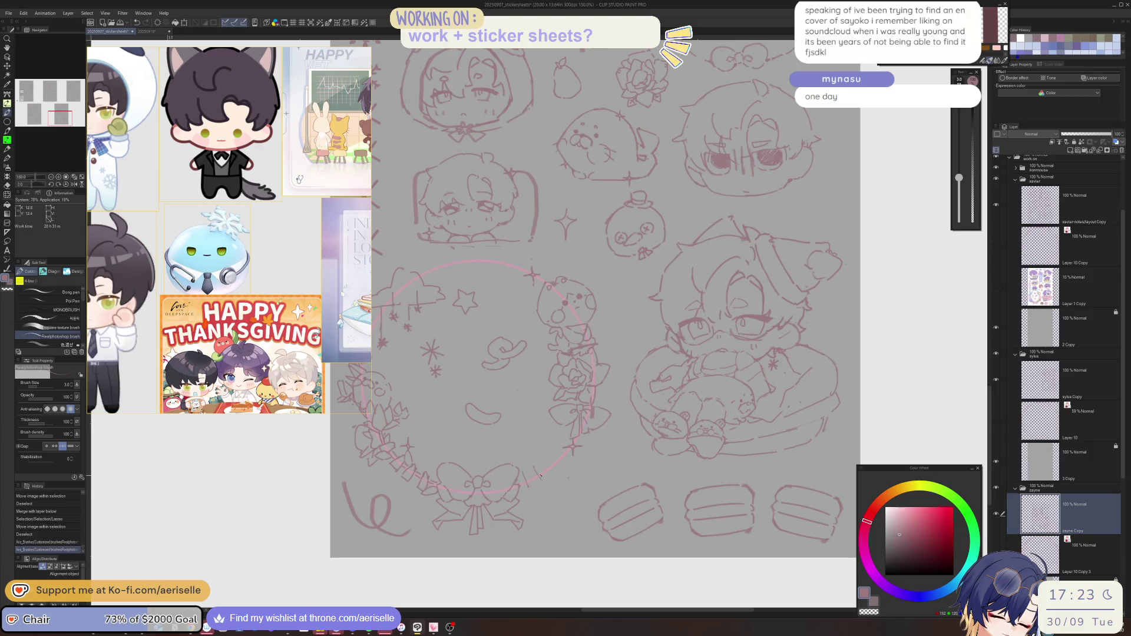
pyautogui.hotkey('ctrl', 'z')
pyautogui.press(']')
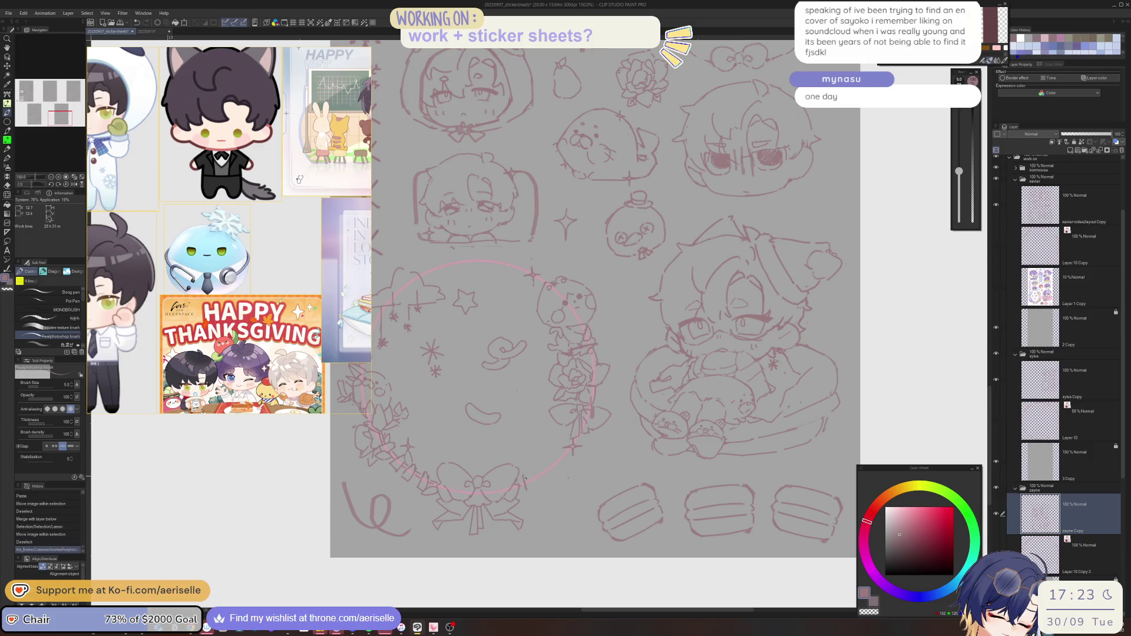
pyautogui.hotkey('ctrl', 'z')
pyautogui.press('[')
pyautogui.moveTo(525, 473)
pyautogui.mouseDown()
pyautogui.moveTo(527, 488)
pyautogui.moveTo(532, 476)
pyautogui.mouseUp()
pyautogui.moveTo(532, 476); pyautogui.dragTo(536, 474)
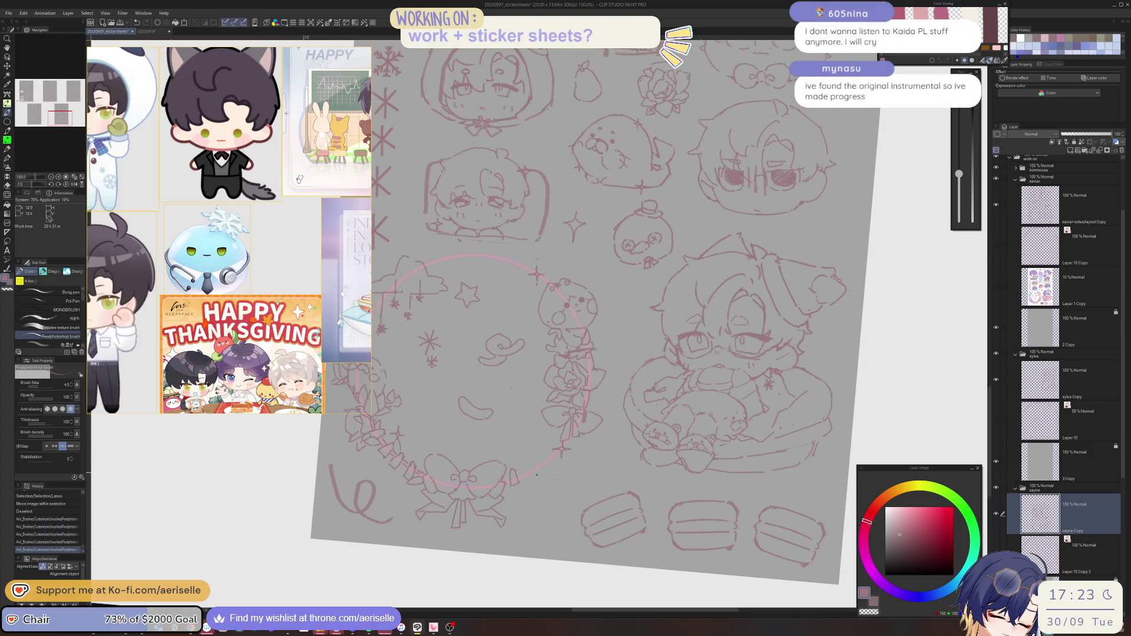
pyautogui.scroll(1, 525, 471)
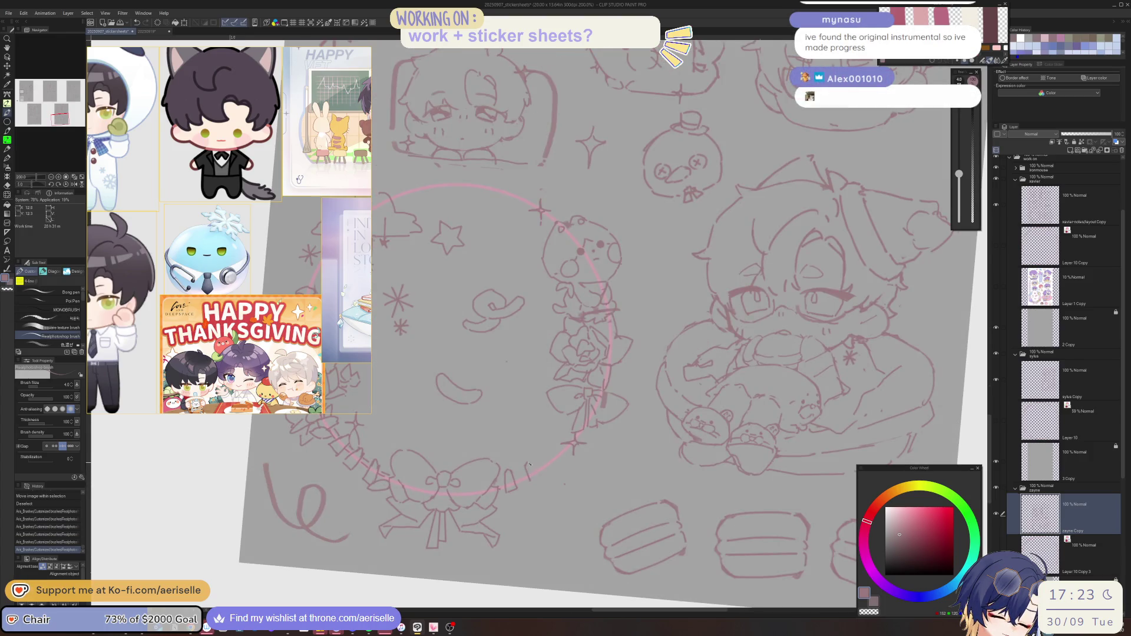
pyautogui.moveTo(528, 464); pyautogui.dragTo(533, 479)
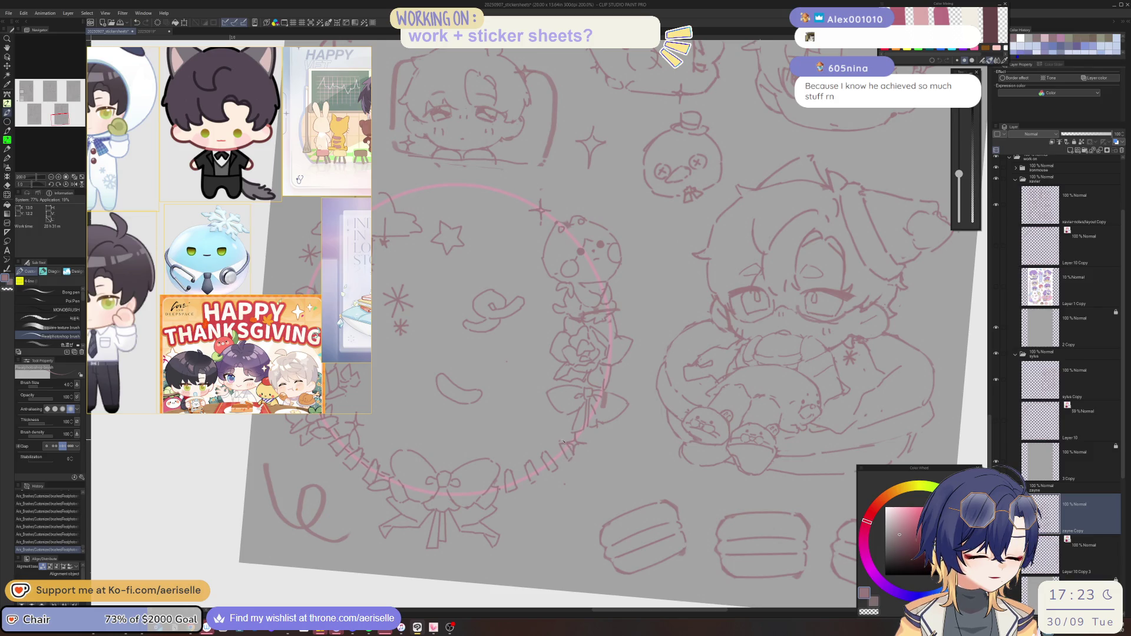
# Move the stray stroke near the bow into place and reset the canvas rotation
pyautogui.press('-')
pyautogui.press('-')
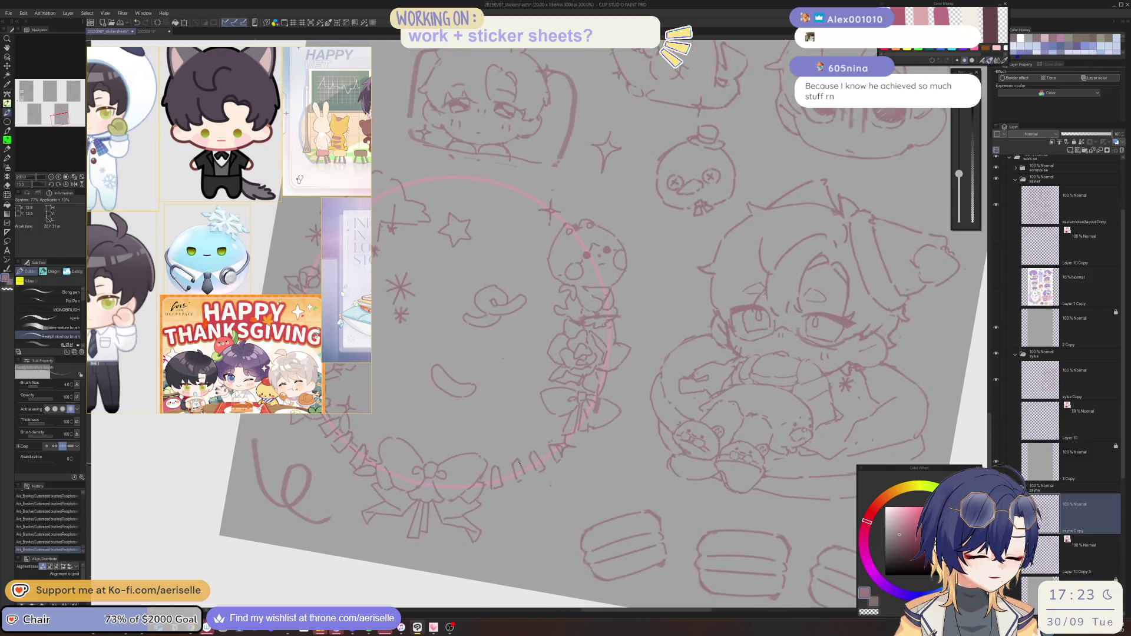
pyautogui.press('m')
pyautogui.moveTo(518, 464); pyautogui.dragTo(516, 482)
pyautogui.press('k')
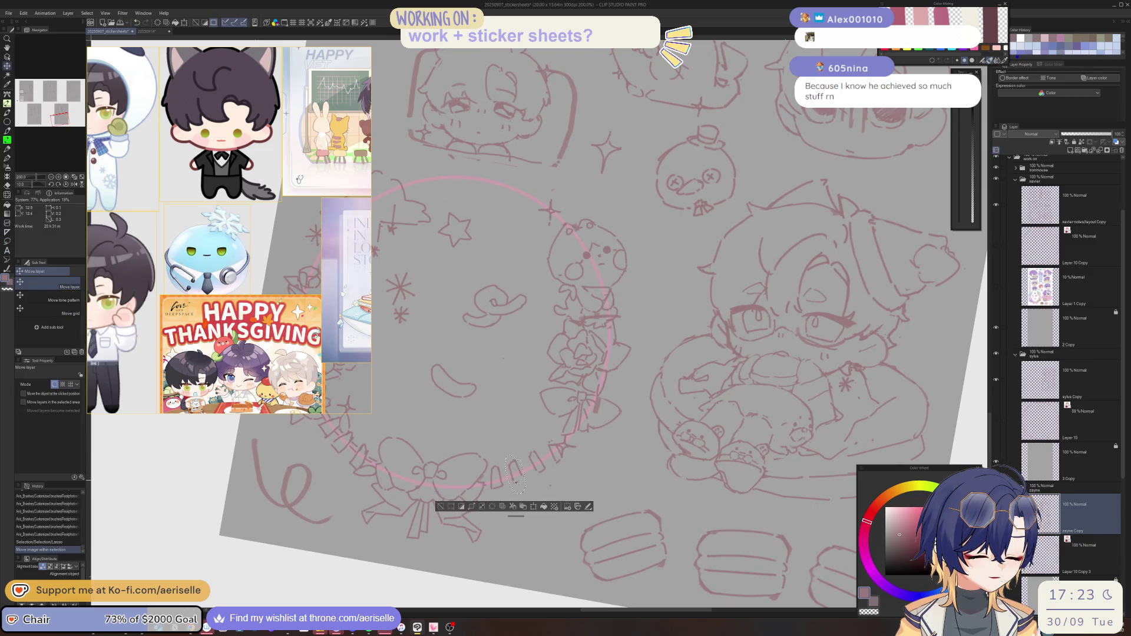
pyautogui.click(443, 507)
pyautogui.hotkey('ctrl', '-')
pyautogui.hotkey('ctrl', '-')
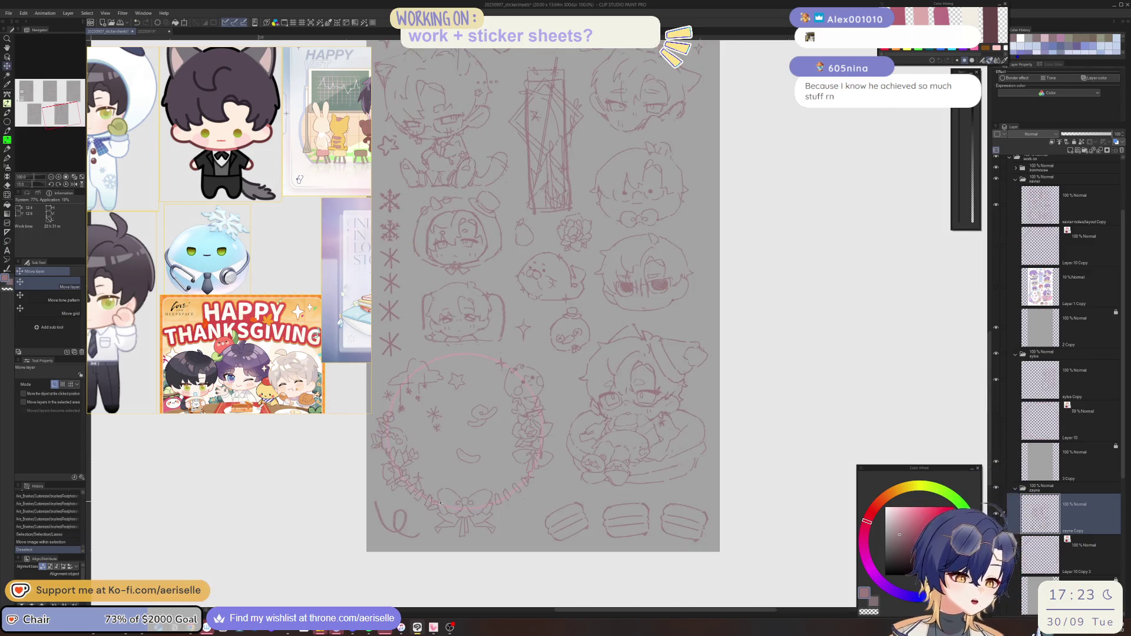
pyautogui.press('^')
pyautogui.press('^')
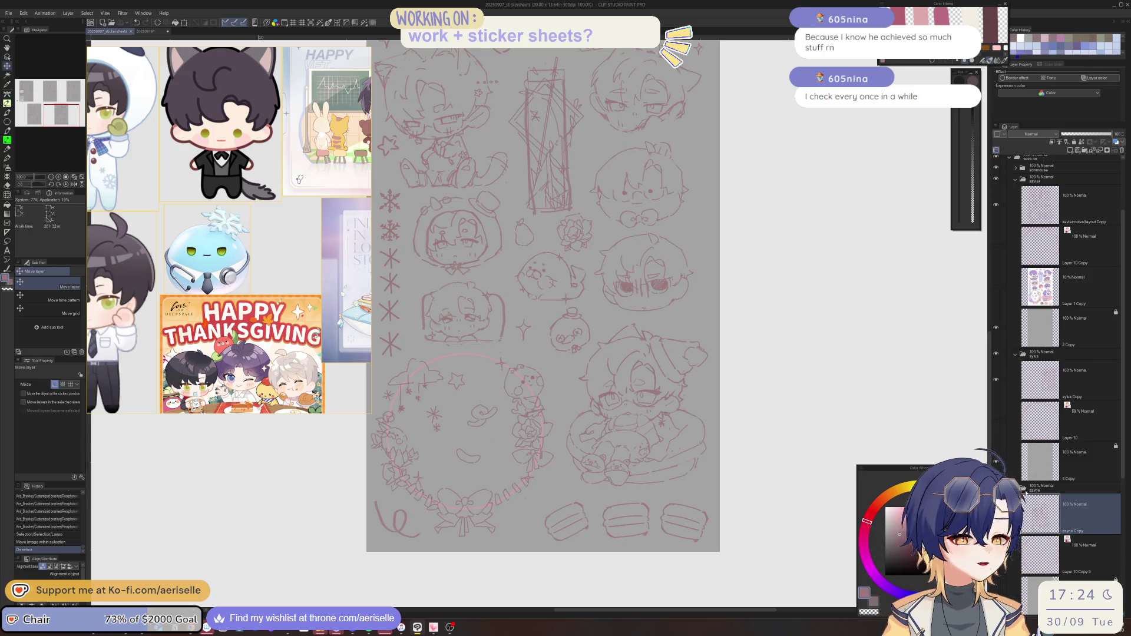
# Erase the old tick marks on the wreath's lower arc with a larger eraser and redraw them
pyautogui.scroll(3, 529, 465)
pyautogui.press('e')
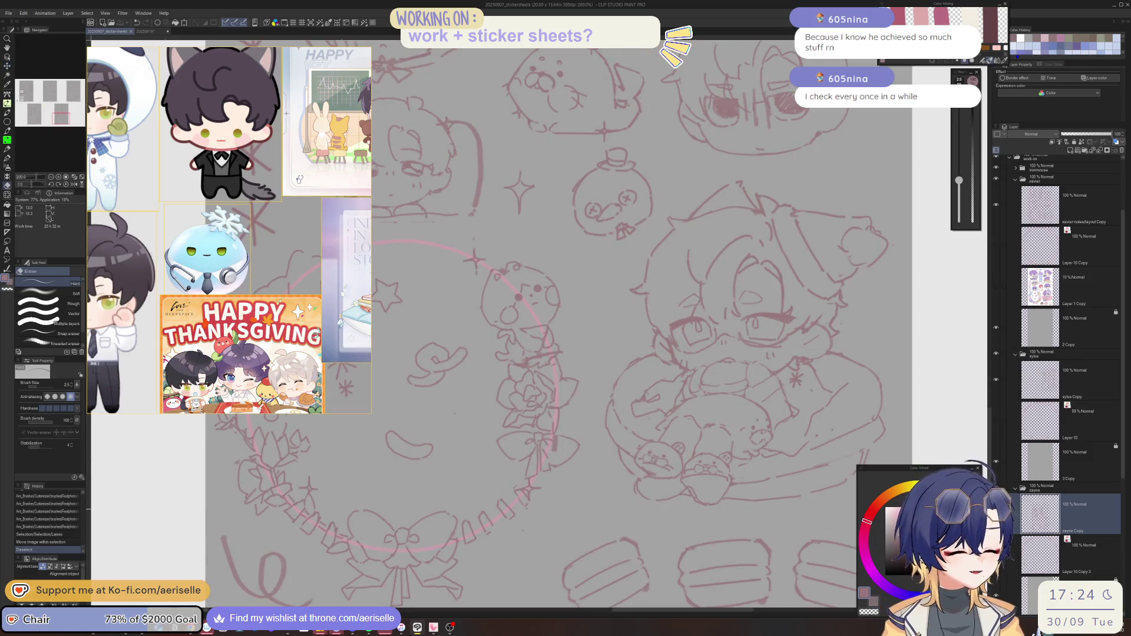
pyautogui.moveTo(518, 298); pyautogui.dragTo(521, 302)
pyautogui.moveTo(959, 179); pyautogui.dragTo(958, 164)
pyautogui.moveTo(521, 490); pyautogui.dragTo(524, 495)
pyautogui.moveTo(523, 495)
pyautogui.mouseDown()
pyautogui.moveTo(524, 508)
pyautogui.moveTo(481, 466)
pyautogui.mouseUp()
pyautogui.press('p')
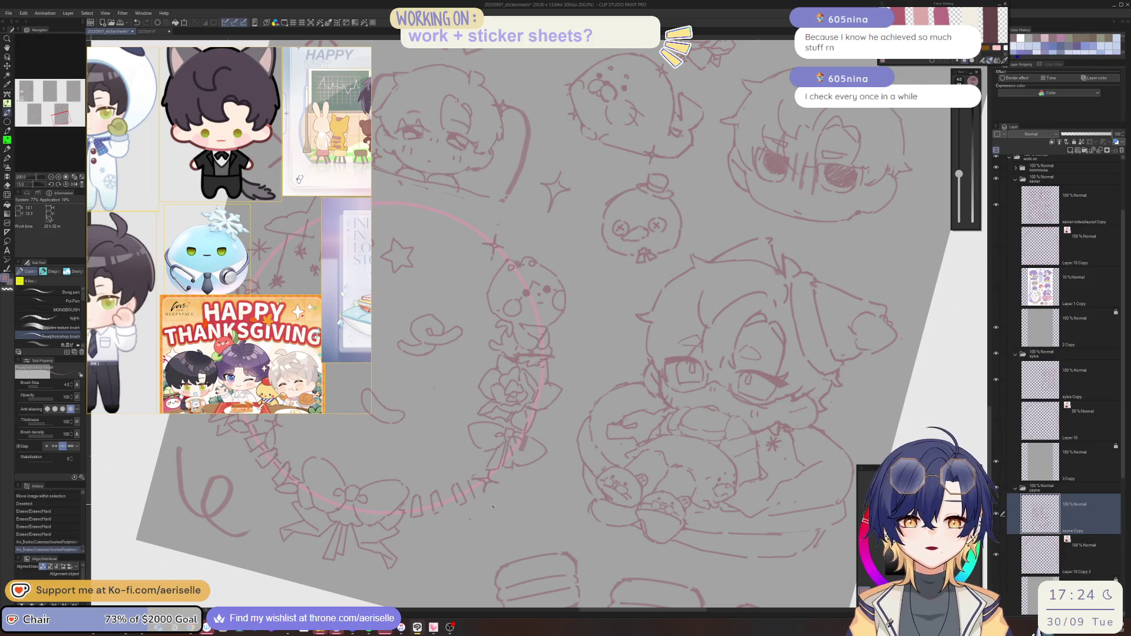
pyautogui.scroll(2, 479, 478)
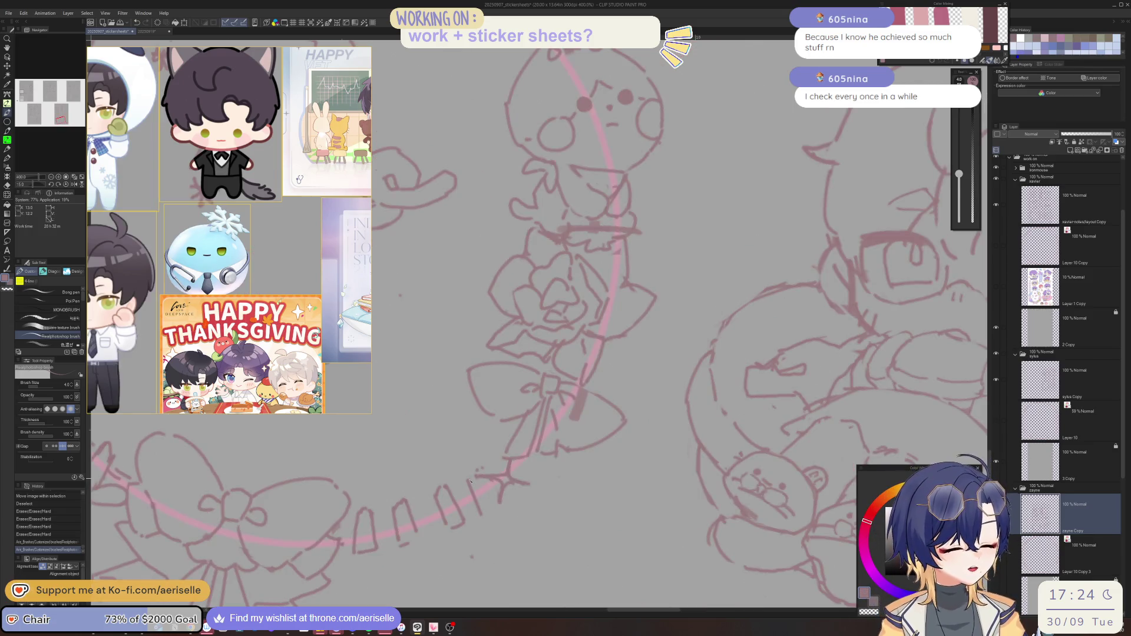
pyautogui.moveTo(480, 489)
pyautogui.mouseDown()
pyautogui.moveTo(483, 506)
pyautogui.moveTo(425, 507)
pyautogui.moveTo(458, 535)
pyautogui.mouseUp()
# Undo the accidental crop of the canvas to the lasso selection
pyautogui.press('m')
pyautogui.press('k')
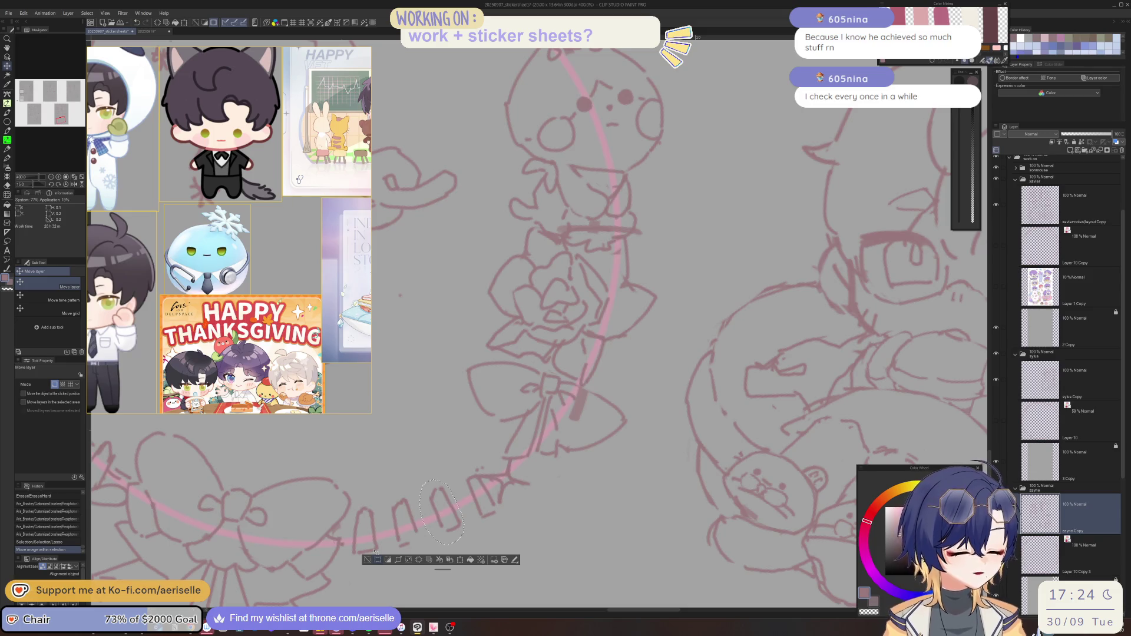
pyautogui.hotkey('ctrl', 'shift', 'x')
pyautogui.hotkey('ctrl', 'z')
# Clear the selection and add short pen strokes along the wreath's bottom
pyautogui.scroll(-6, 375, 552)
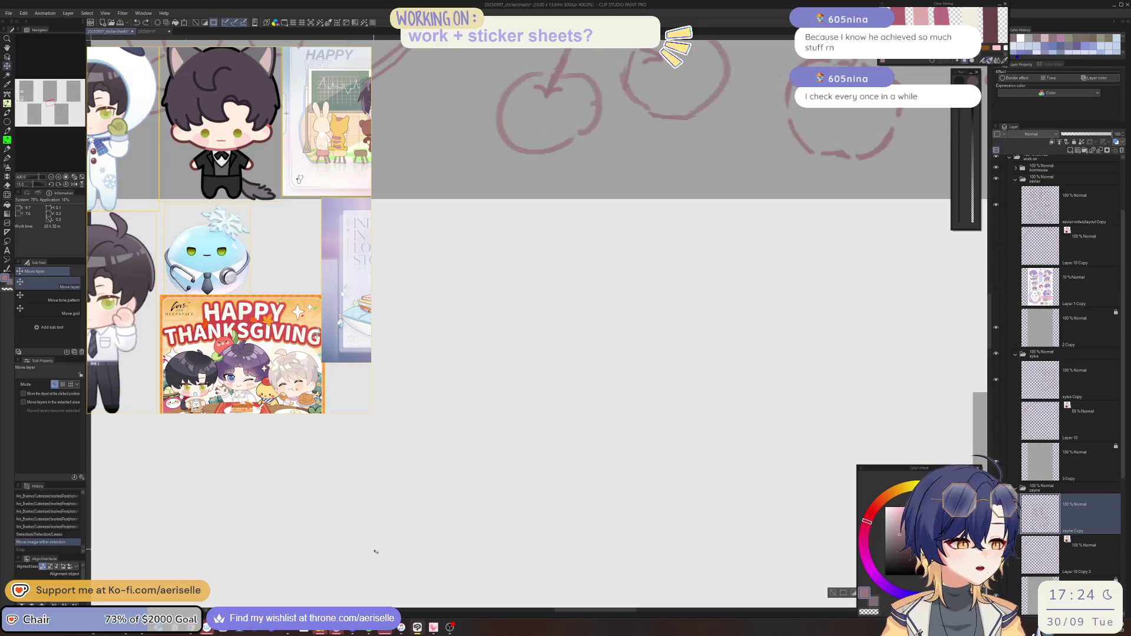
pyautogui.scroll(-1, 424, 548)
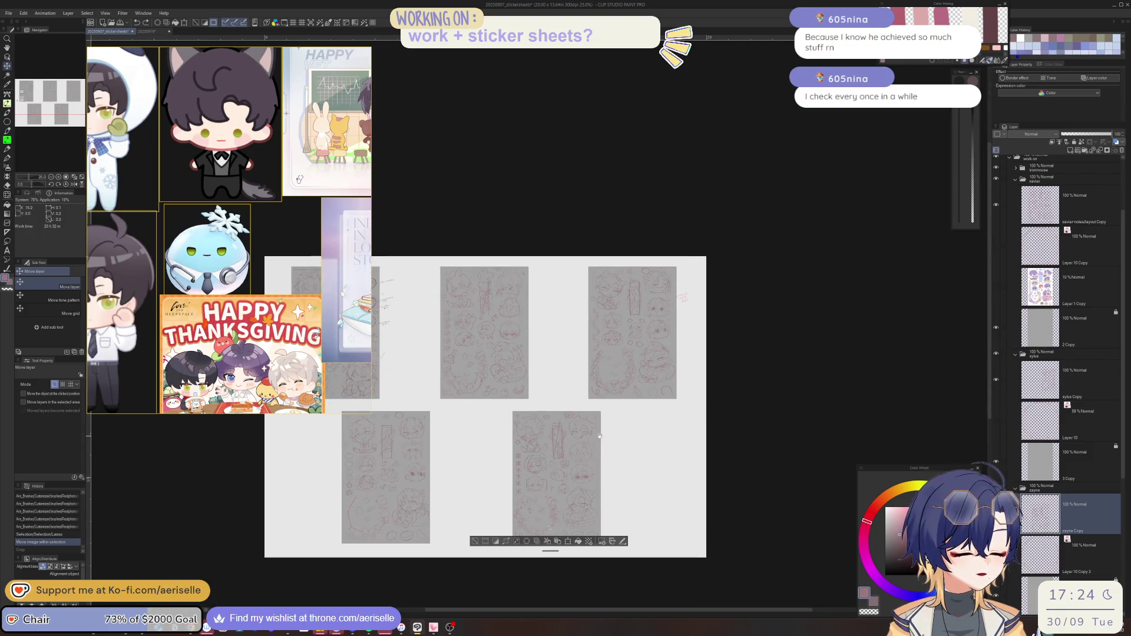
pyautogui.click(474, 541)
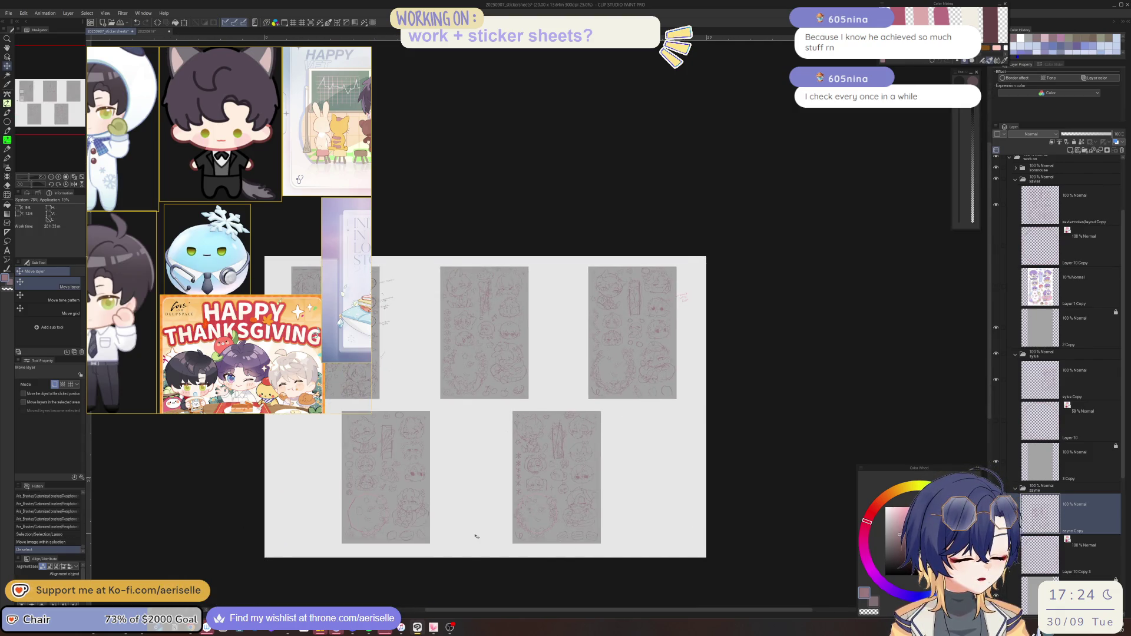
pyautogui.scroll(8, 530, 518)
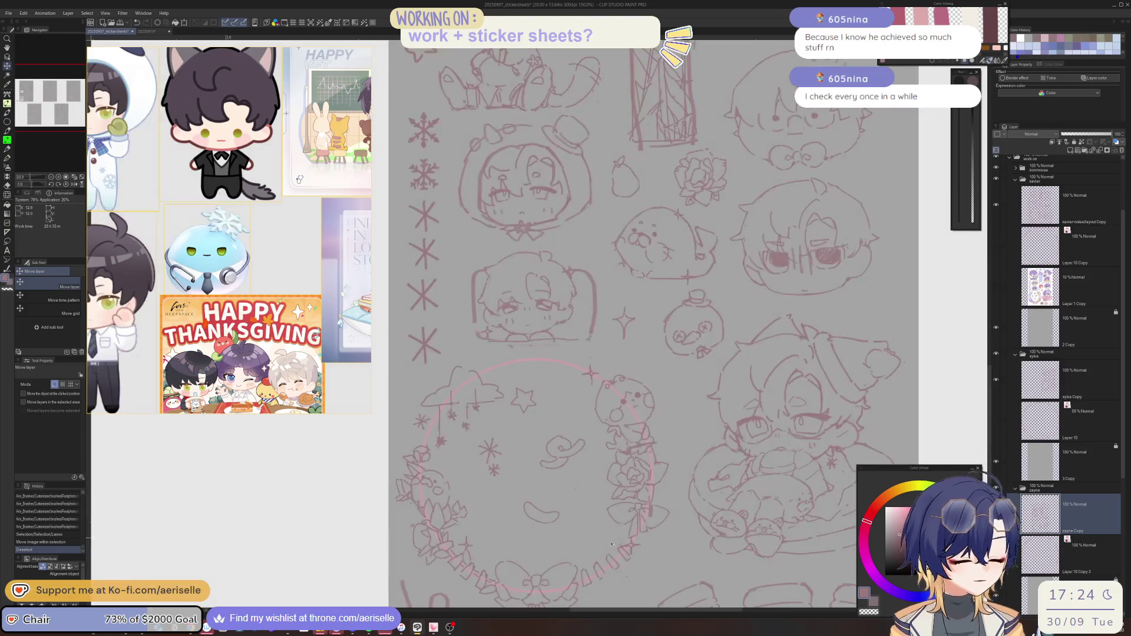
pyautogui.press('p')
pyautogui.moveTo(582, 580)
pyautogui.mouseDown()
pyautogui.moveTo(563, 557)
pyautogui.moveTo(541, 555)
pyautogui.mouseUp()
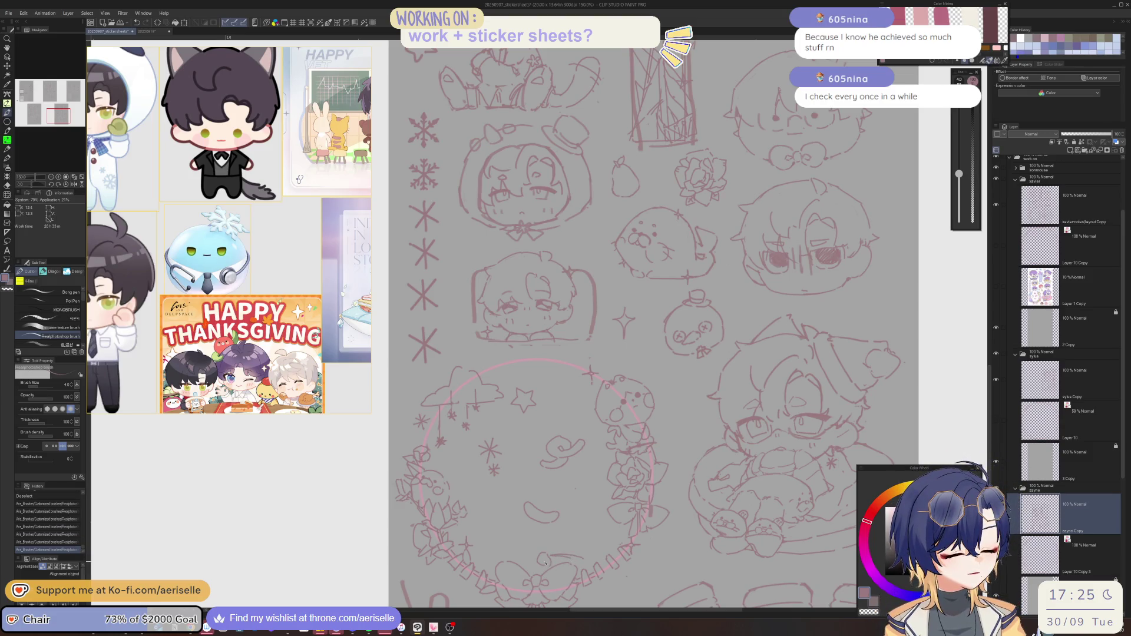
# Zoom out and pan across the sticker pages to review the sheet
pyautogui.scroll(-3, 611, 548)
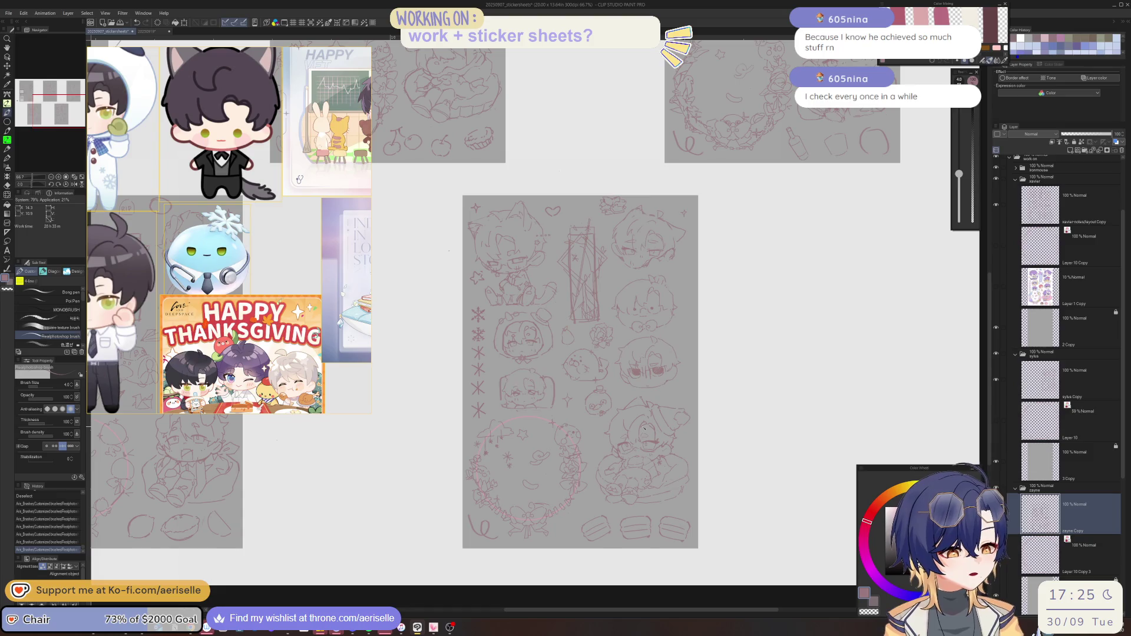
pyautogui.scroll(3, 643, 429)
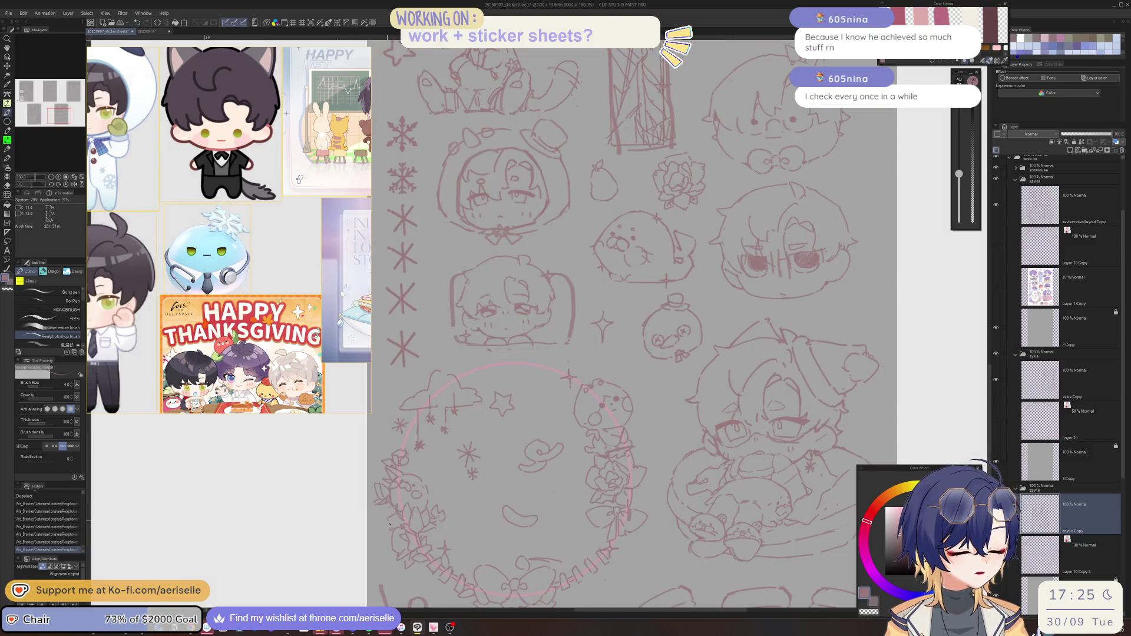
pyautogui.scroll(-4, 395, 519)
pyautogui.scroll(1, 547, 507)
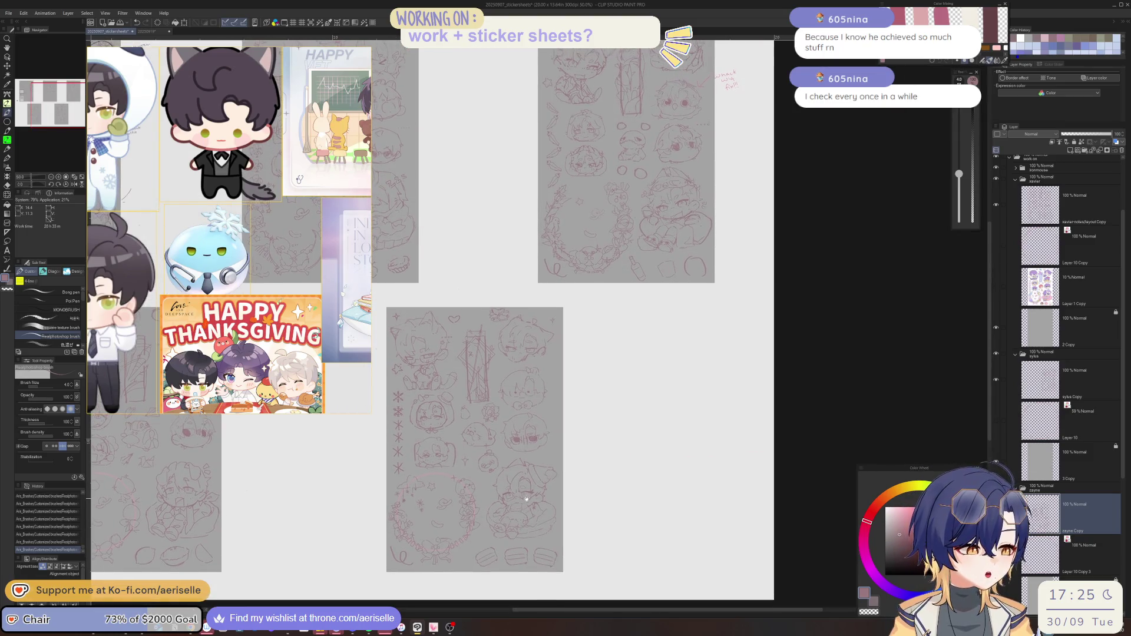
pyautogui.moveTo(548, 508)
pyautogui.mouseDown()
pyautogui.moveTo(672, 524)
pyautogui.moveTo(680, 514)
pyautogui.moveTo(592, 491)
pyautogui.mouseUp()
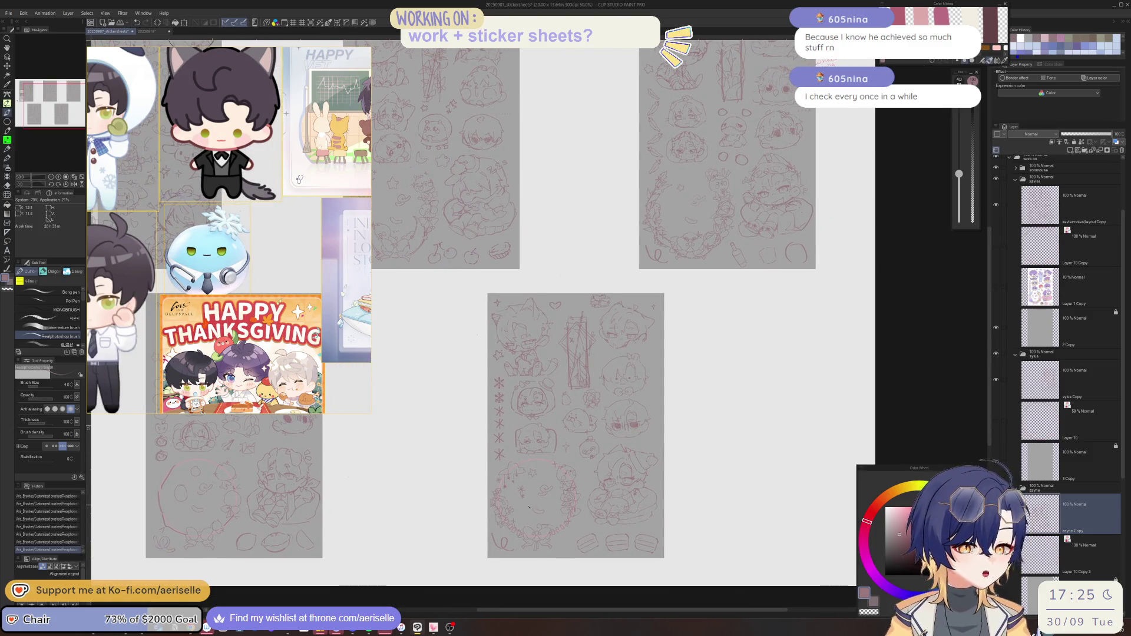
pyautogui.scroll(1, 528, 506)
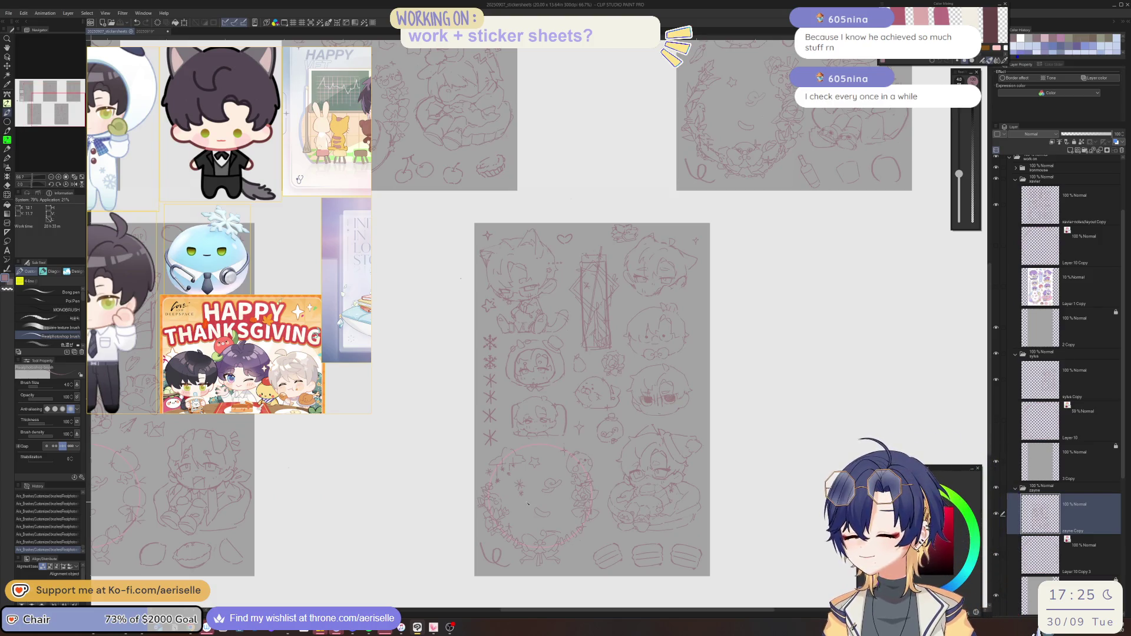
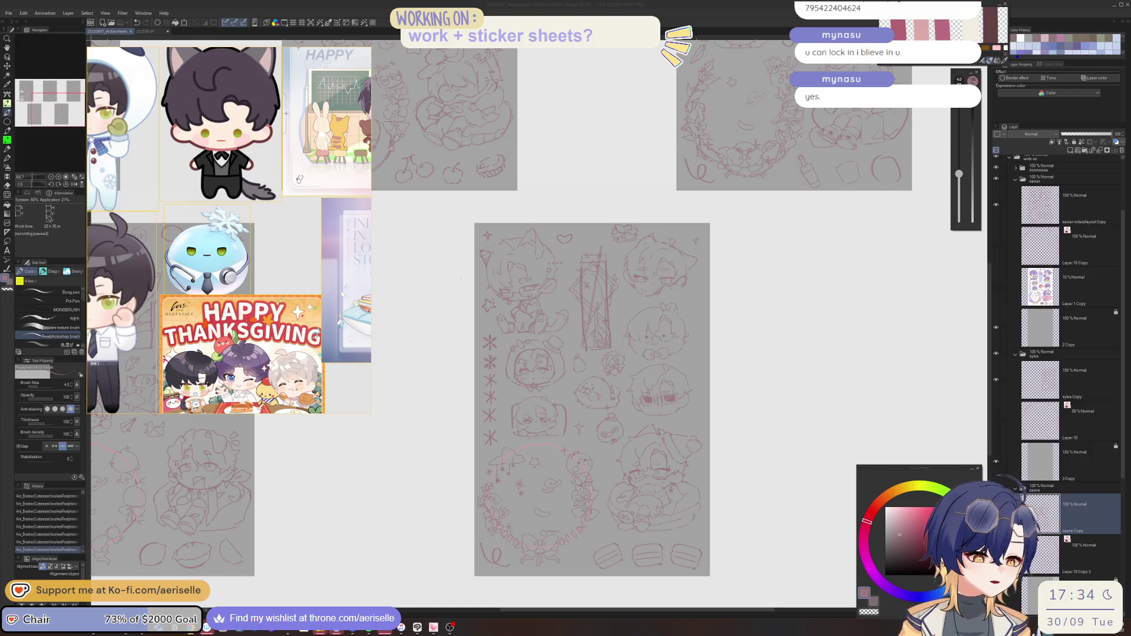
# Zoom in and redraw the pear's curved outline, erasing the unwanted arc and adding a top stroke
pyautogui.click(875, 447)
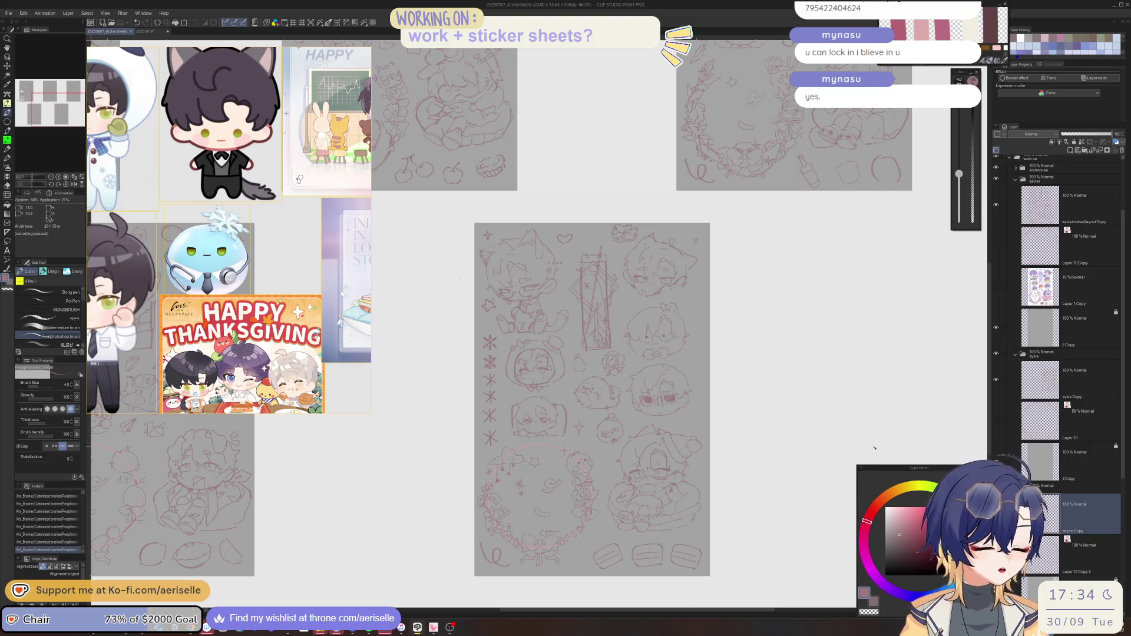
pyautogui.scroll(3, 692, 398)
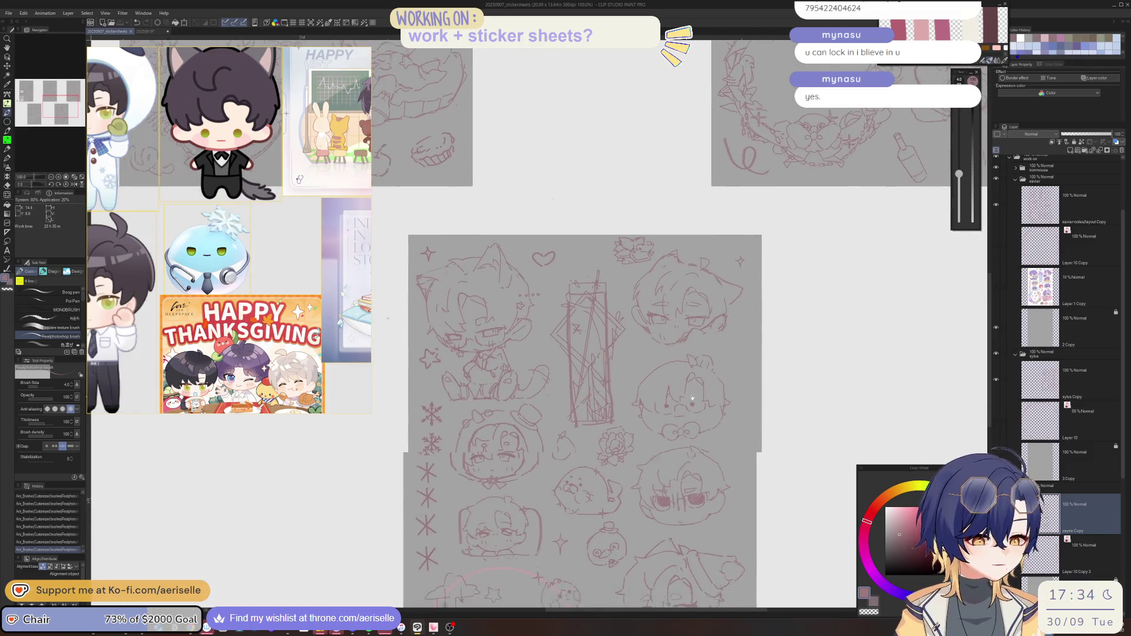
pyautogui.scroll(-2, 692, 399)
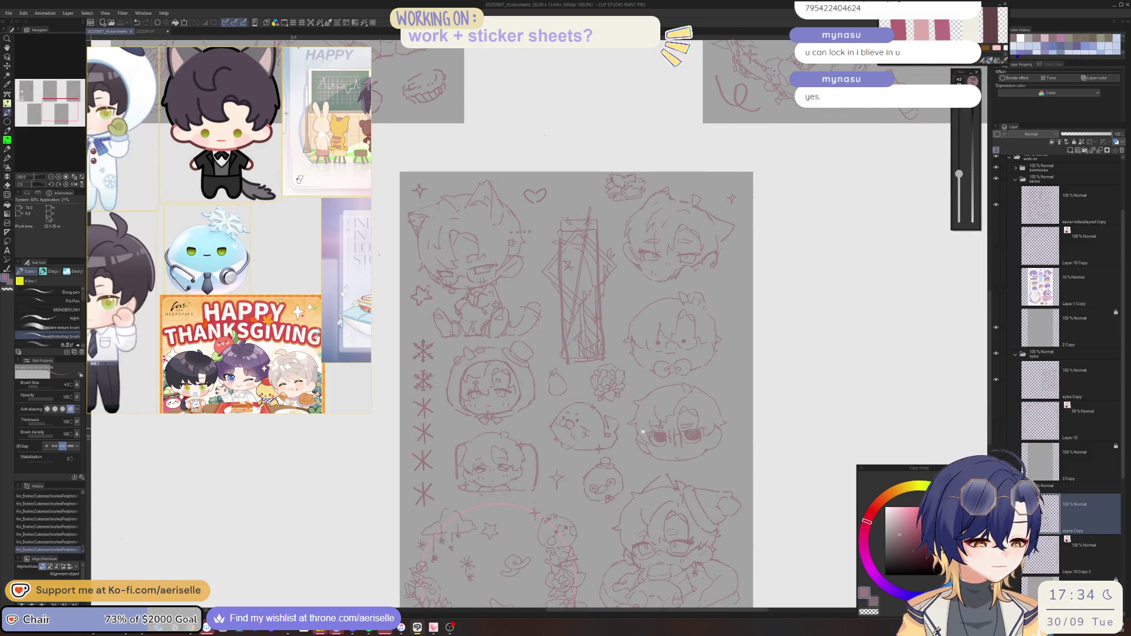
pyautogui.scroll(2, 642, 431)
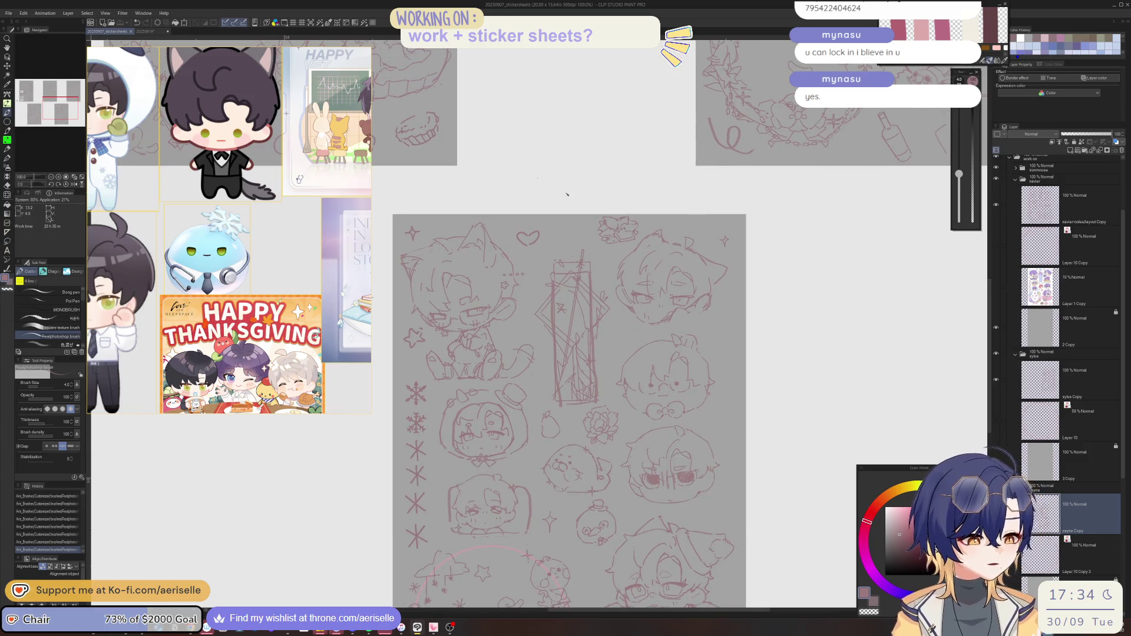
pyautogui.scroll(3, 567, 194)
pyautogui.scroll(4, 563, 340)
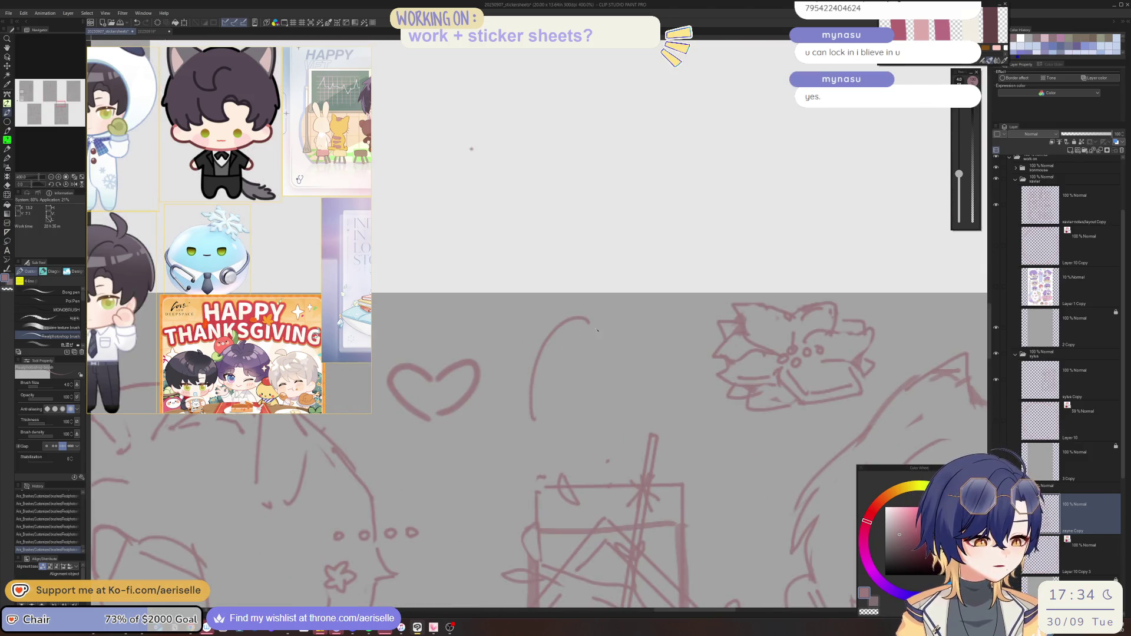
pyautogui.moveTo(589, 321)
pyautogui.mouseDown()
pyautogui.moveTo(612, 344)
pyautogui.moveTo(624, 400)
pyautogui.mouseUp()
pyautogui.press('e')
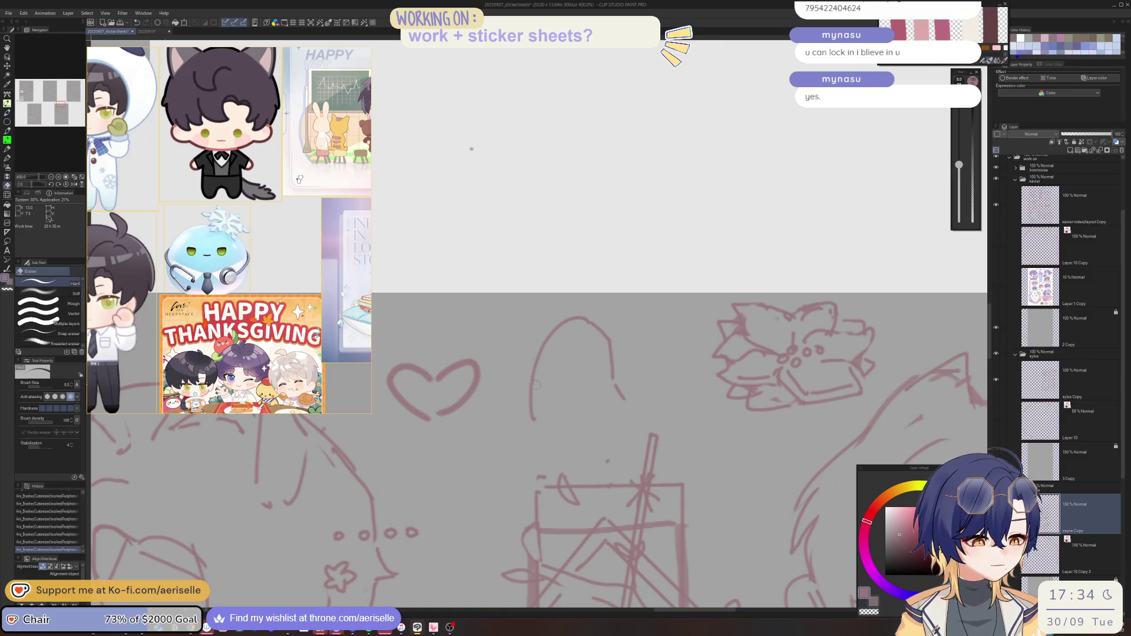
pyautogui.moveTo(537, 424); pyautogui.dragTo(541, 433)
pyautogui.moveTo(539, 378)
pyautogui.mouseDown()
pyautogui.moveTo(526, 414)
pyautogui.moveTo(557, 443)
pyautogui.moveTo(630, 420)
pyautogui.mouseUp()
pyautogui.press('p')
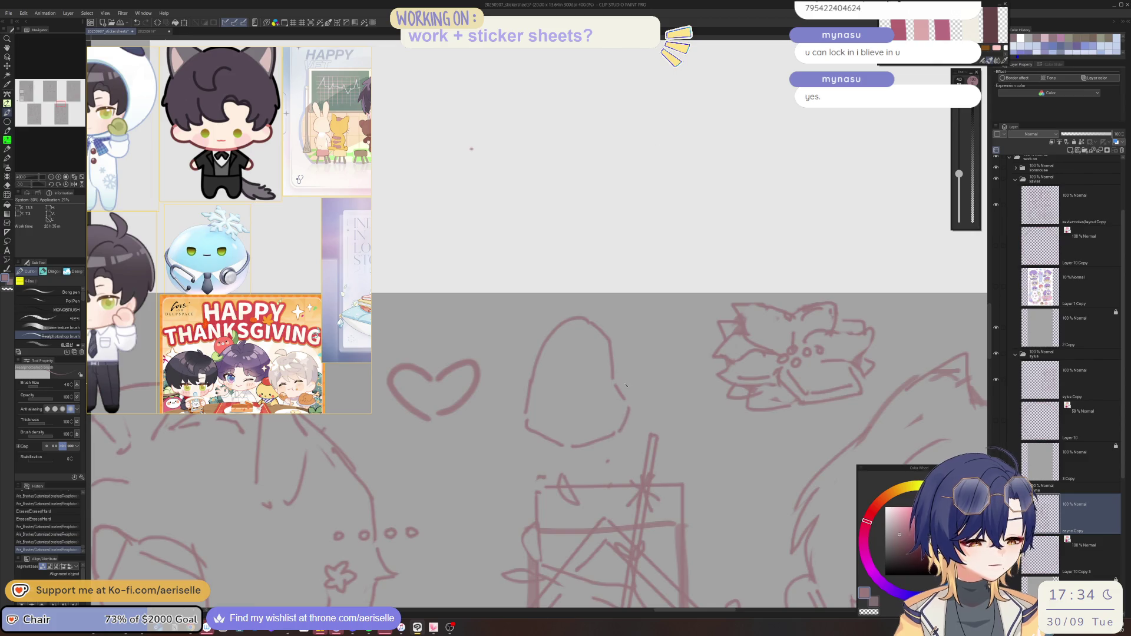
pyautogui.moveTo(564, 335); pyautogui.dragTo(580, 332)
# Lasso the pear sketch, resize it with Ctrl+T, commit, and deselect
pyautogui.scroll(-5, 687, 426)
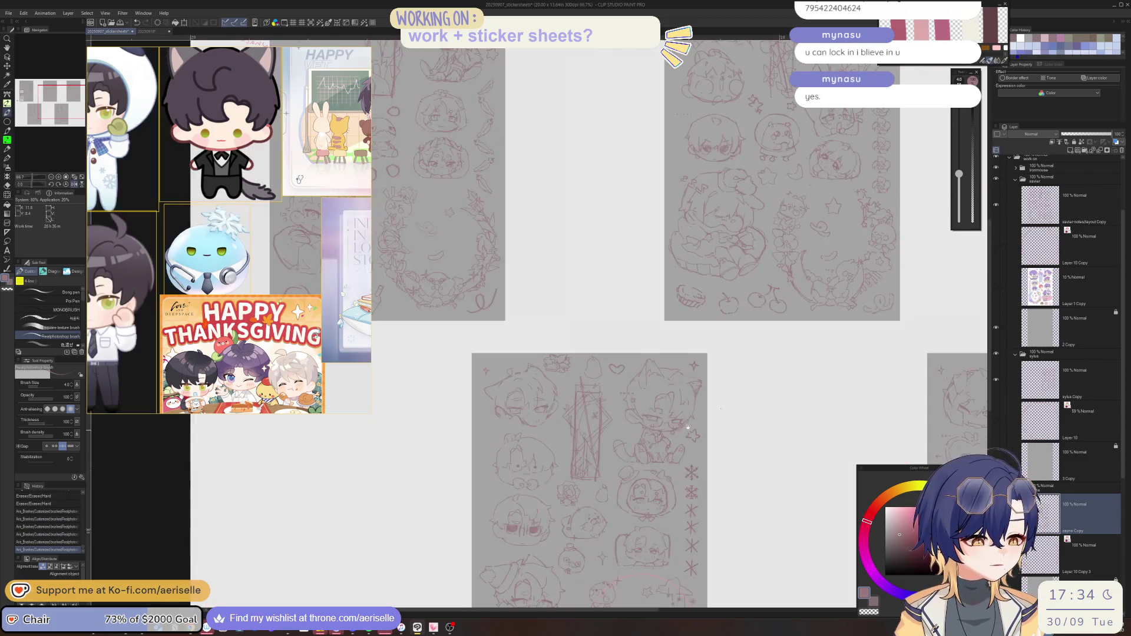
pyautogui.scroll(4, 595, 392)
pyautogui.press('m')
pyautogui.moveTo(605, 307)
pyautogui.mouseDown()
pyautogui.moveTo(589, 364)
pyautogui.moveTo(616, 325)
pyautogui.mouseUp()
pyautogui.hotkey('ctrl', 't')
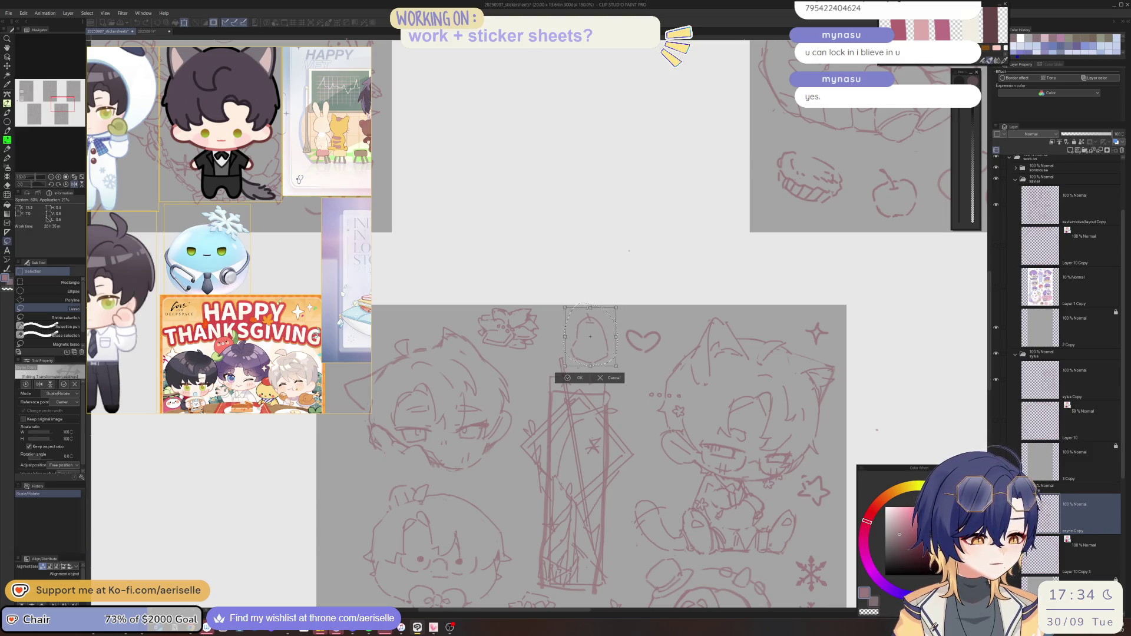
pyautogui.press('Return')
pyautogui.hotkey('ctrl', 'd')
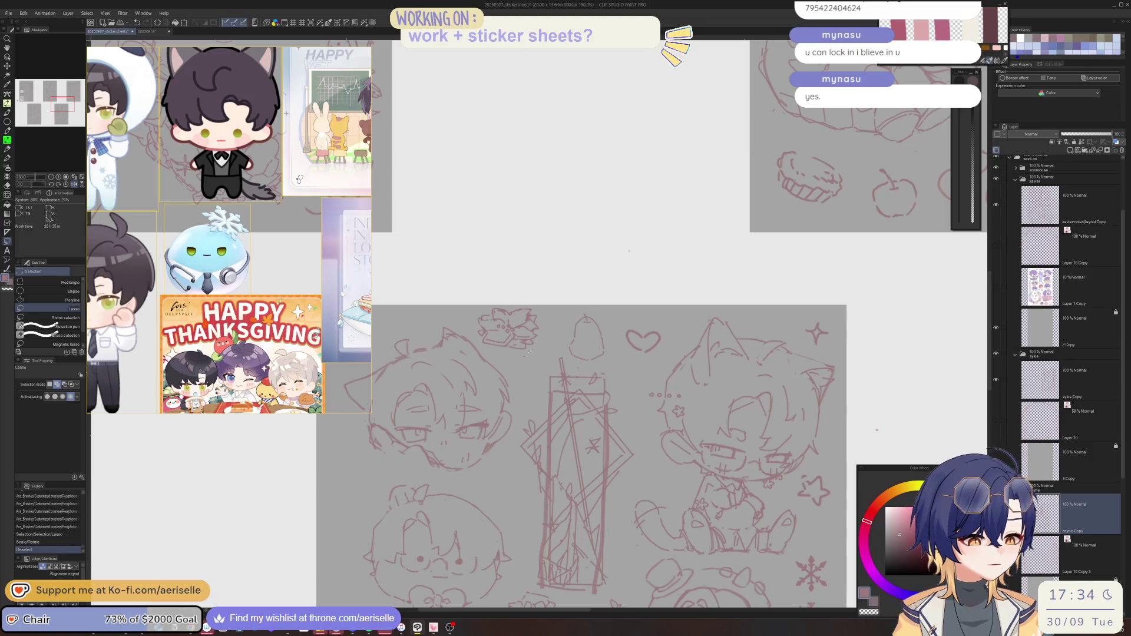
# Redraw the pear's stem and leaf, then zoom out to view the lower sticker sheet
pyautogui.scroll(5, 586, 303)
pyautogui.press('p')
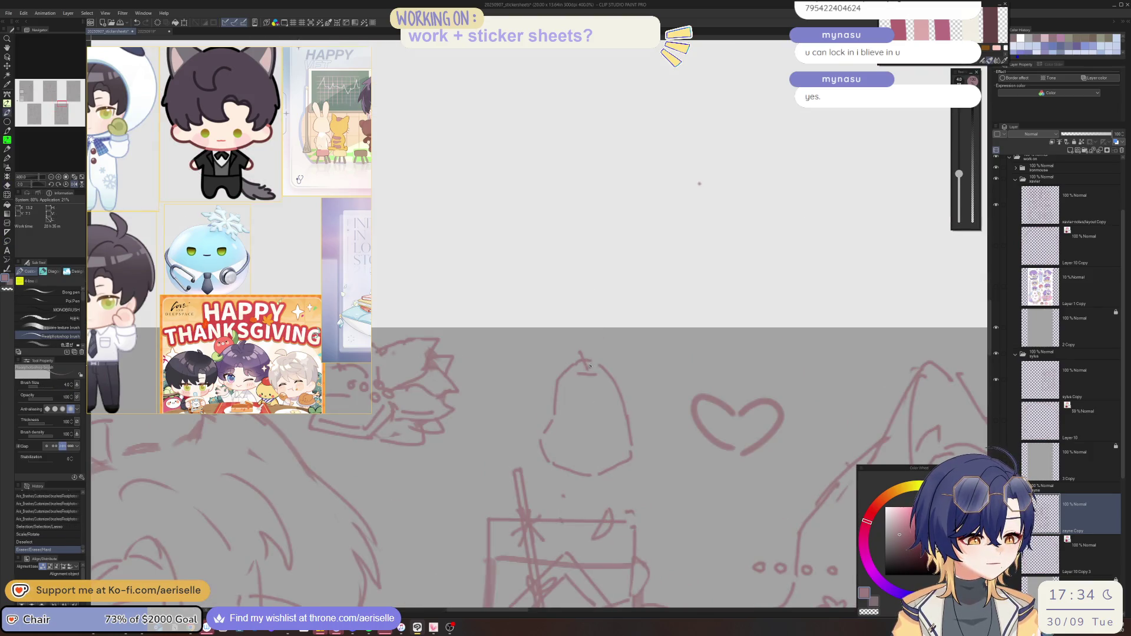
pyautogui.moveTo(589, 365)
pyautogui.mouseDown()
pyautogui.moveTo(611, 350)
pyautogui.moveTo(590, 365)
pyautogui.mouseUp()
pyautogui.hotkey('ctrl', 'z')
pyautogui.press('e')
pyautogui.press('p')
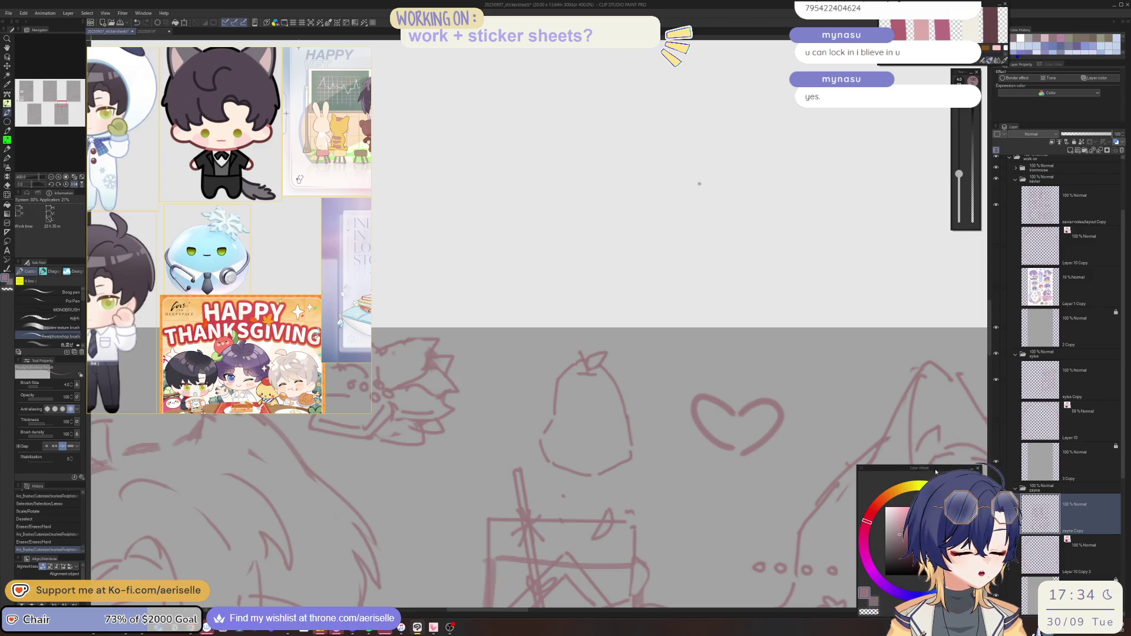
pyautogui.hotkey('ctrl', 'alt', '0')
pyautogui.moveTo(942, 622)
pyautogui.mouseDown()
pyautogui.moveTo(649, 621)
pyautogui.moveTo(781, 485)
pyautogui.moveTo(849, 441)
pyautogui.mouseUp()
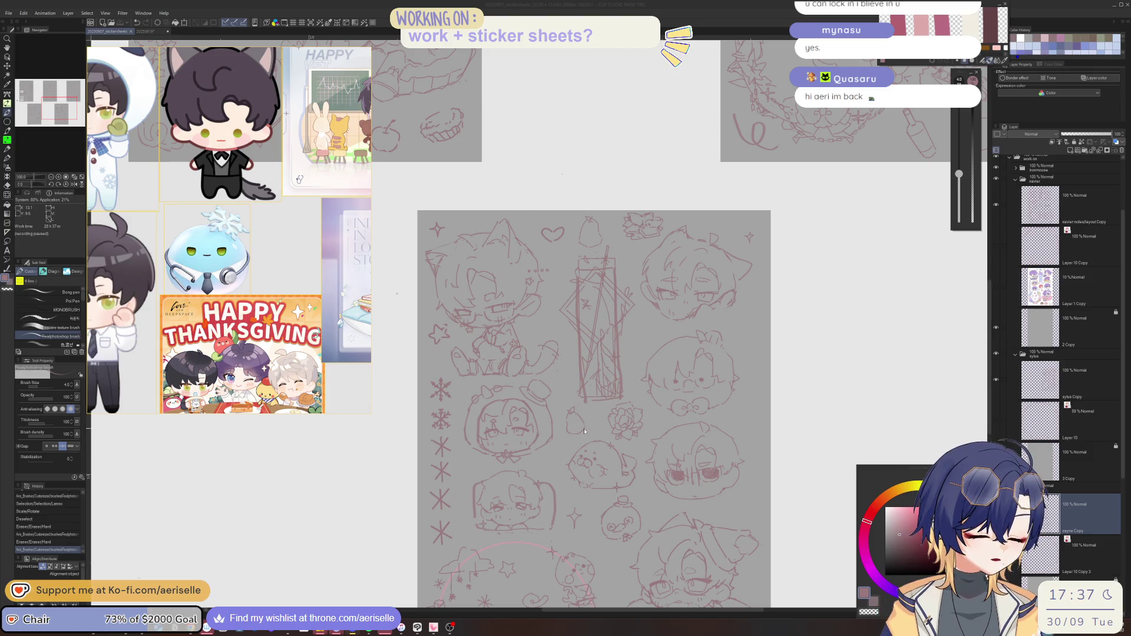
pyautogui.moveTo(617, 406)
pyautogui.mouseDown()
pyautogui.moveTo(610, 387)
pyautogui.moveTo(600, 512)
pyautogui.mouseUp()
pyautogui.moveTo(525, 334); pyautogui.dragTo(537, 408)
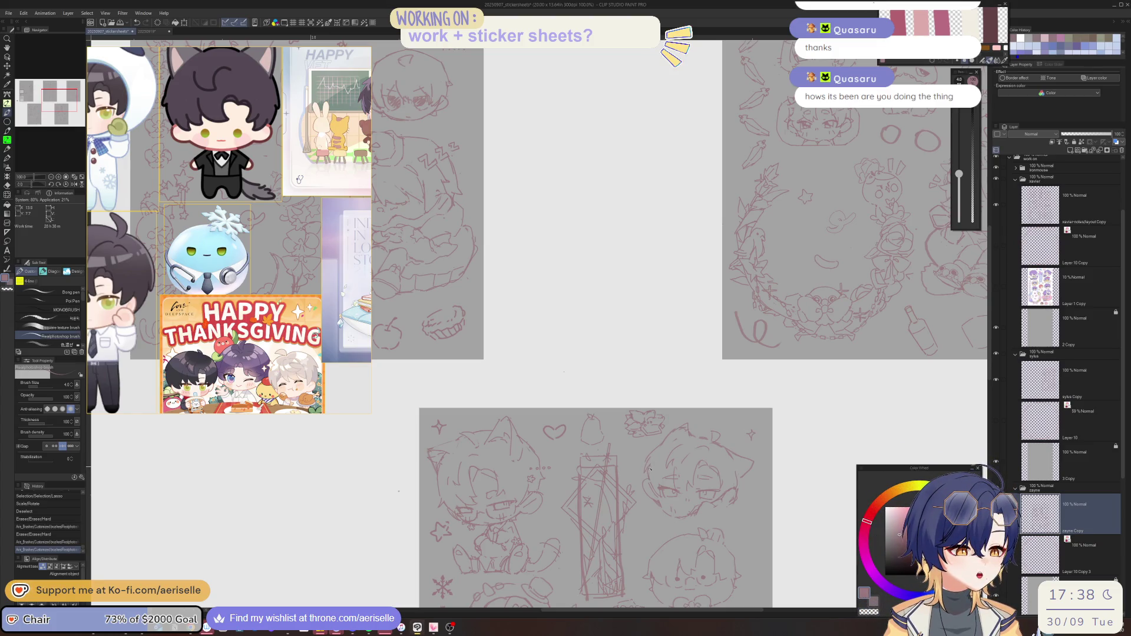
pyautogui.hotkey('ctrl', '-')
pyautogui.moveTo(682, 511); pyautogui.dragTo(783, 447)
pyautogui.scroll(3, 717, 502)
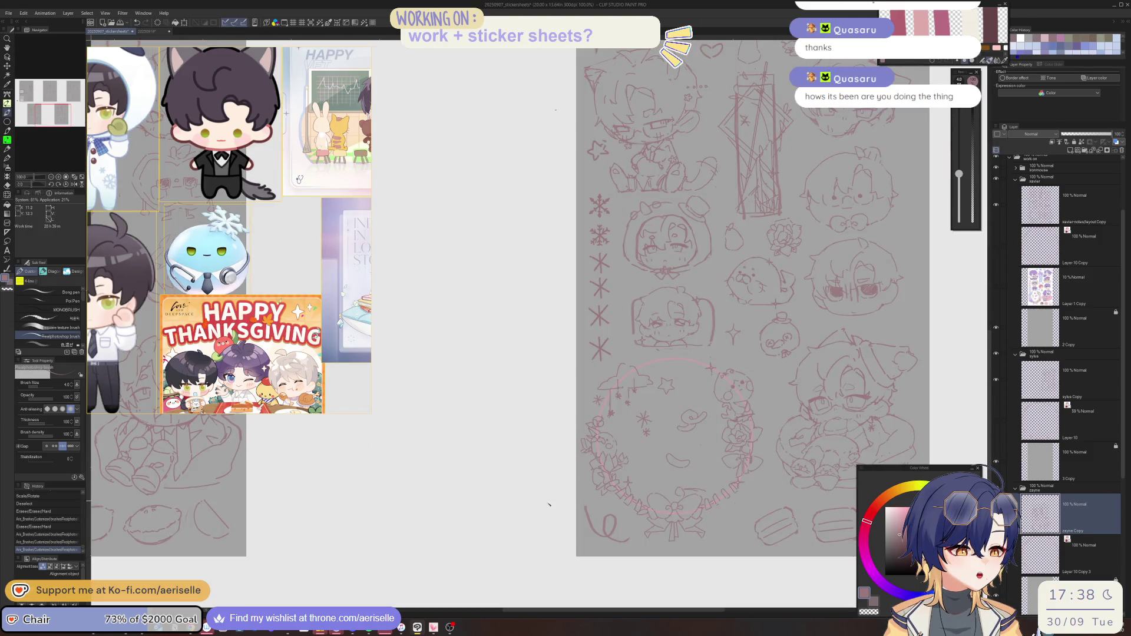
pyautogui.moveTo(548, 505)
pyautogui.mouseDown()
pyautogui.moveTo(629, 510)
pyautogui.moveTo(355, 520)
pyautogui.mouseUp()
pyautogui.moveTo(965, 438)
pyautogui.mouseDown()
pyautogui.moveTo(591, 437)
pyautogui.moveTo(588, 534)
pyautogui.moveTo(606, 518)
pyautogui.moveTo(811, 490)
pyautogui.moveTo(772, 556)
pyautogui.mouseUp()
pyautogui.moveTo(574, 181); pyautogui.dragTo(557, 479)
pyautogui.scroll(3, 574, 332)
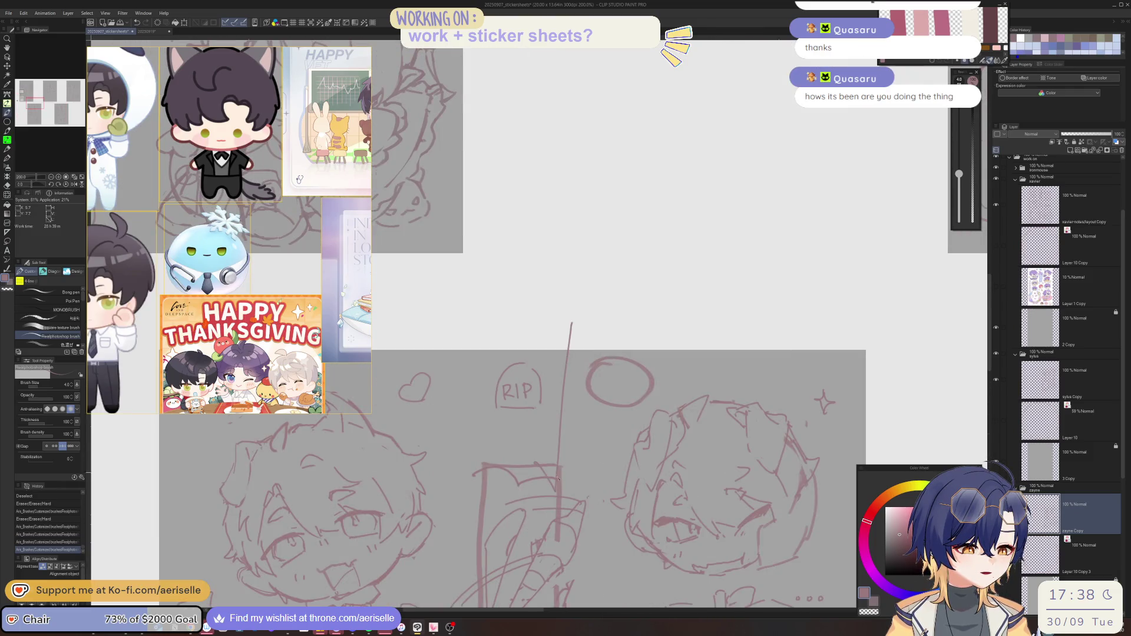
pyautogui.scroll(-4, 483, 457)
pyautogui.hotkey('ctrl', 'z')
pyautogui.hotkey('ctrl', 'z')
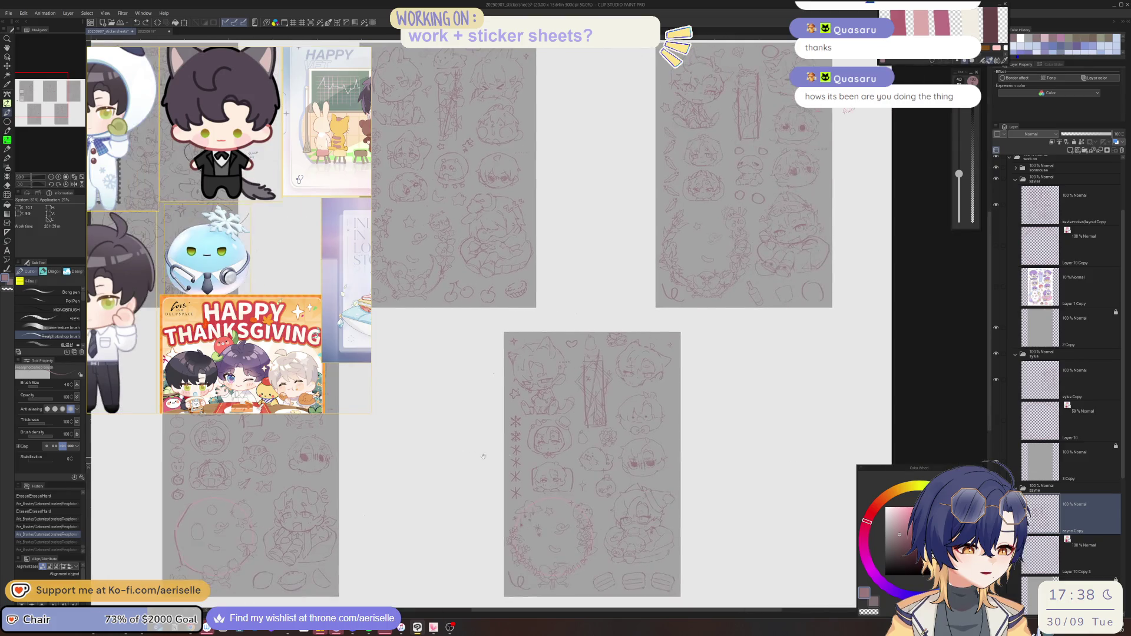
pyautogui.moveTo(725, 498)
pyautogui.mouseDown()
pyautogui.moveTo(648, 512)
pyautogui.moveTo(652, 503)
pyautogui.mouseUp()
pyautogui.scroll(4, 535, 489)
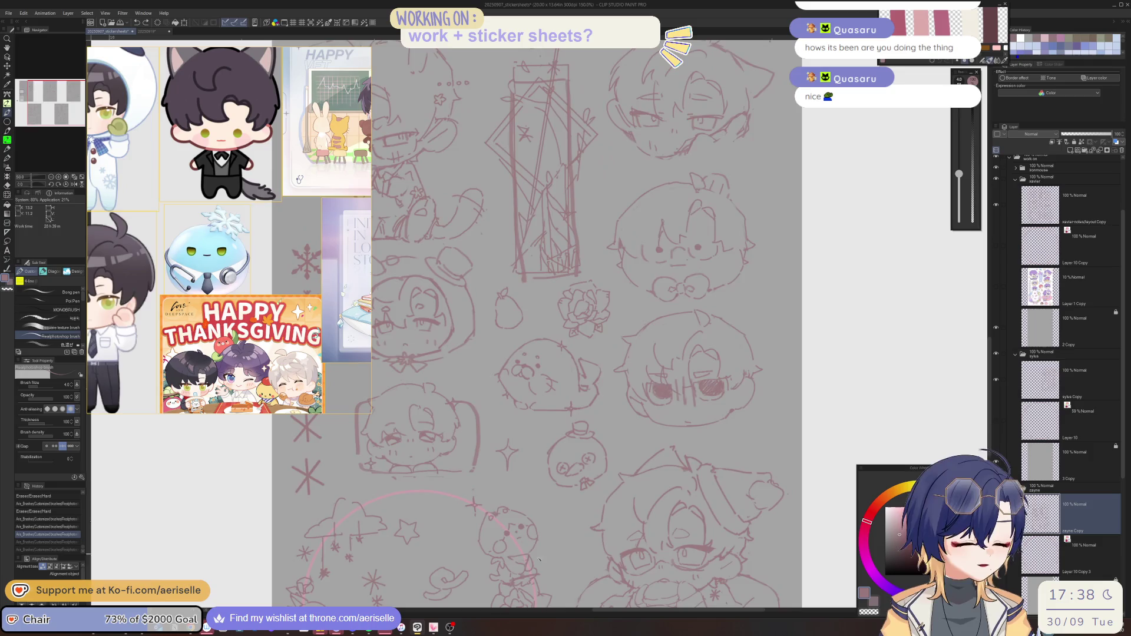
pyautogui.moveTo(531, 468); pyautogui.dragTo(643, 465)
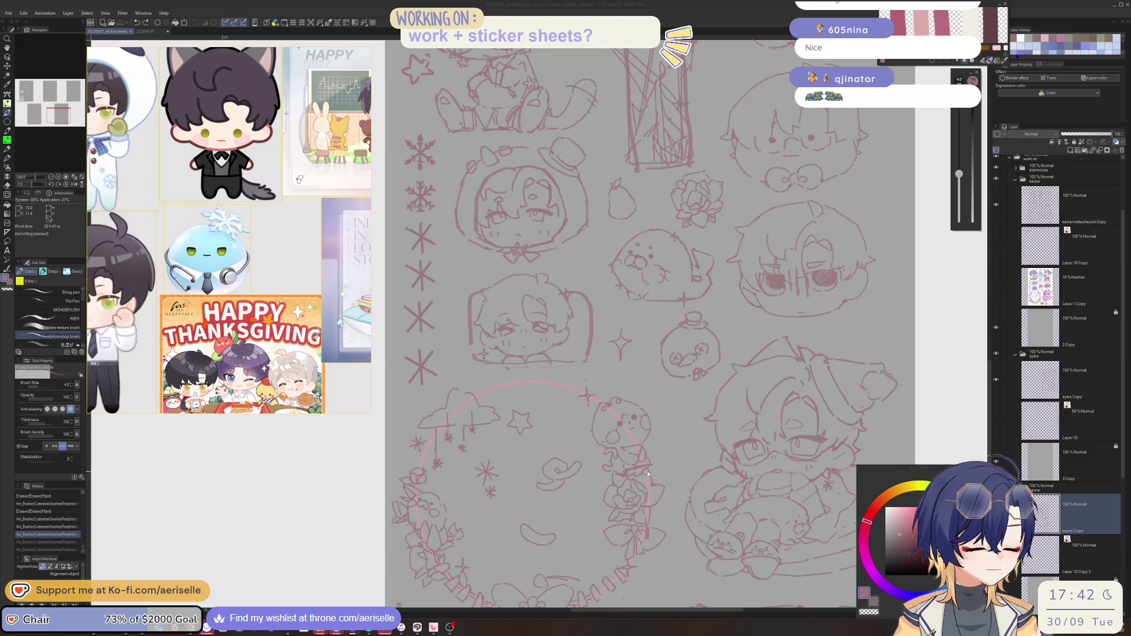
# Deselect, lasso an area at the canvas's left edge, zoom in and return to the brush
pyautogui.hotkey('ctrl', 'd')
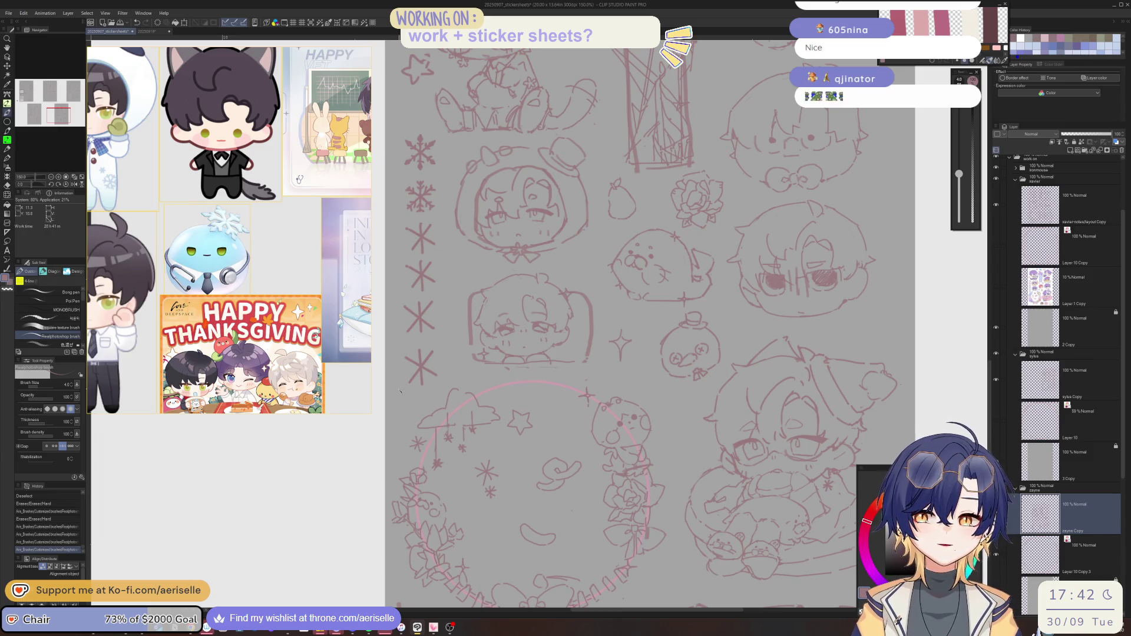
pyautogui.press('m')
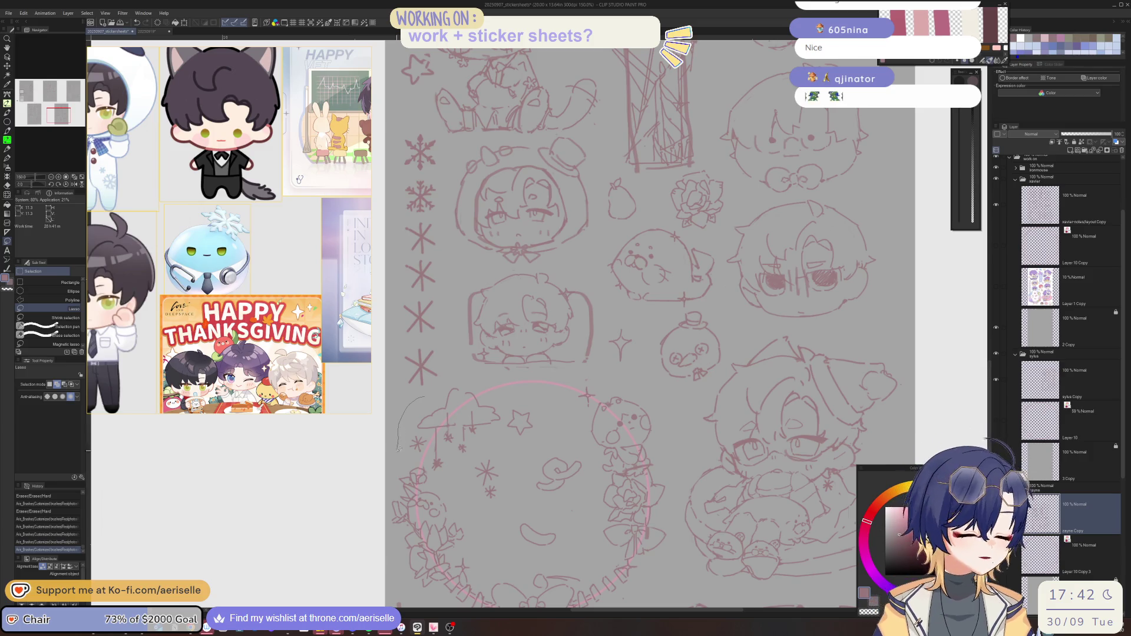
pyautogui.moveTo(425, 398)
pyautogui.mouseDown()
pyautogui.moveTo(436, 480)
pyautogui.moveTo(462, 365)
pyautogui.moveTo(405, 480)
pyautogui.moveTo(451, 467)
pyautogui.mouseUp()
pyautogui.scroll(1, 414, 459)
pyautogui.press('b')
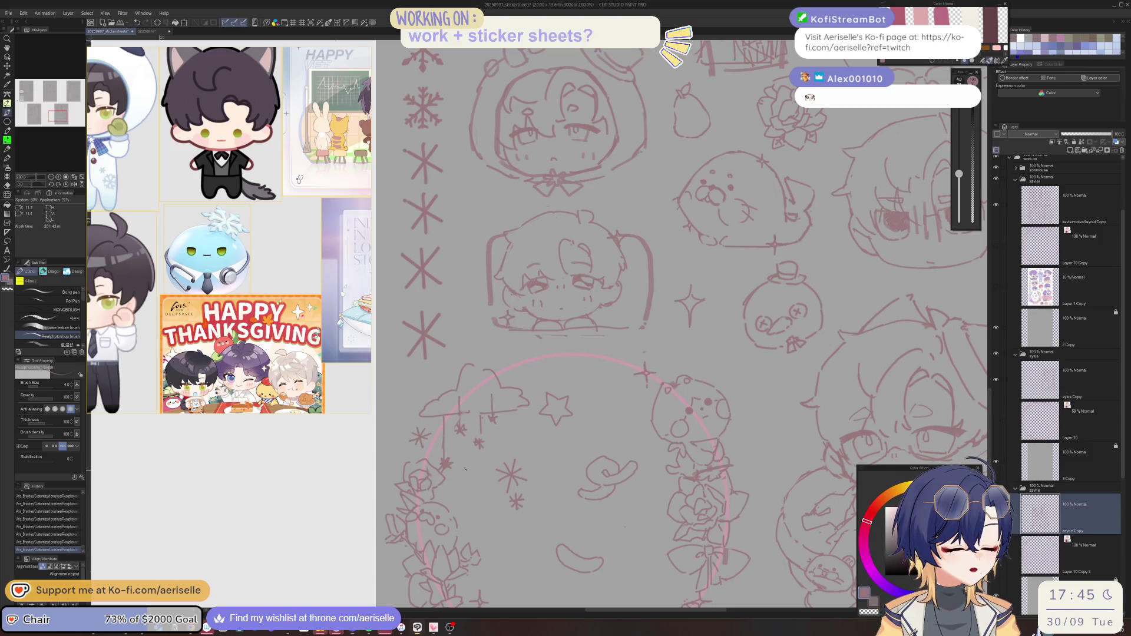
# Undo the last wreath stroke and sketch small pen marks on the wreath instead
pyautogui.hotkey('ctrl', 'z')
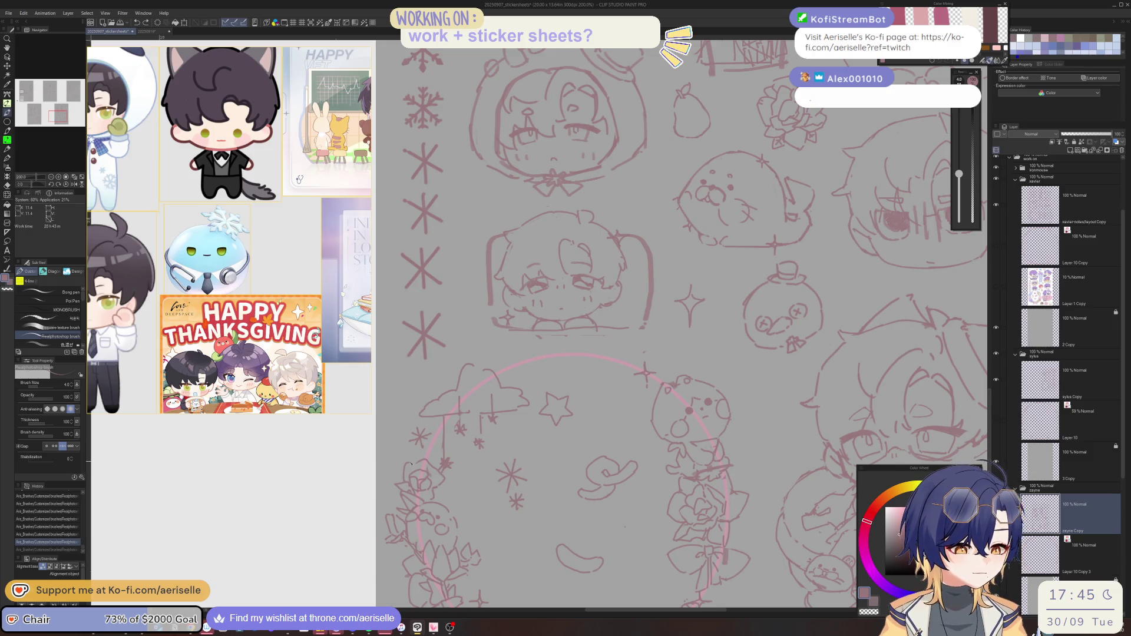
pyautogui.moveTo(411, 463)
pyautogui.mouseDown()
pyautogui.moveTo(393, 488)
pyautogui.moveTo(399, 500)
pyautogui.moveTo(398, 467)
pyautogui.moveTo(422, 455)
pyautogui.mouseUp()
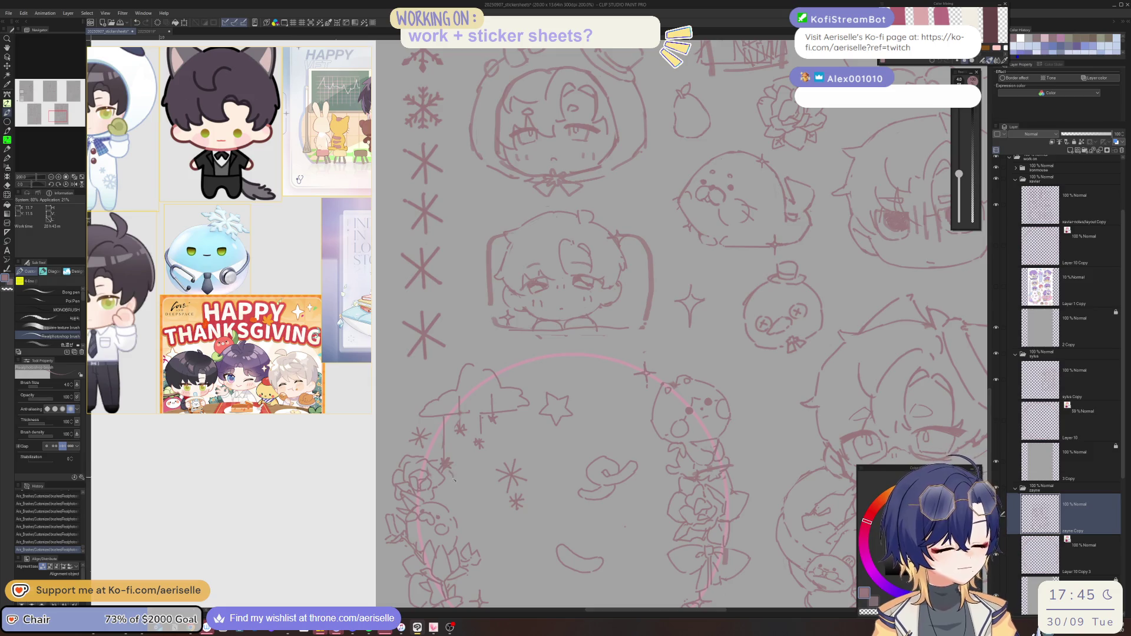
# Zoom out to 66.7% to see the page, then back in to 200% on the wreath
pyautogui.scroll(-5, 446, 464)
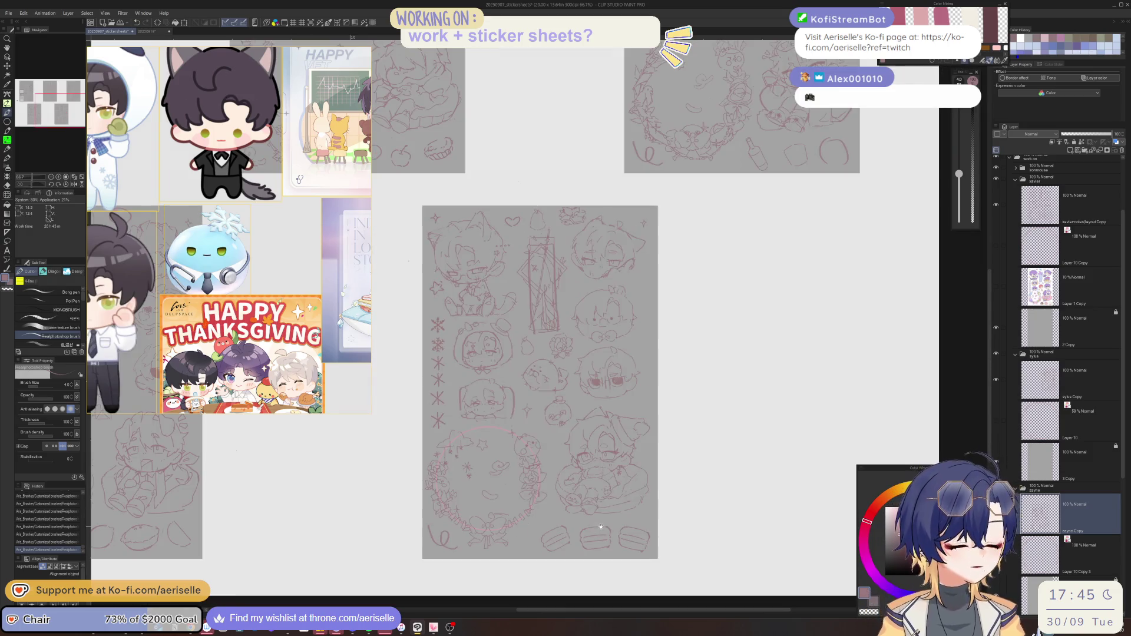
pyautogui.scroll(5, 482, 529)
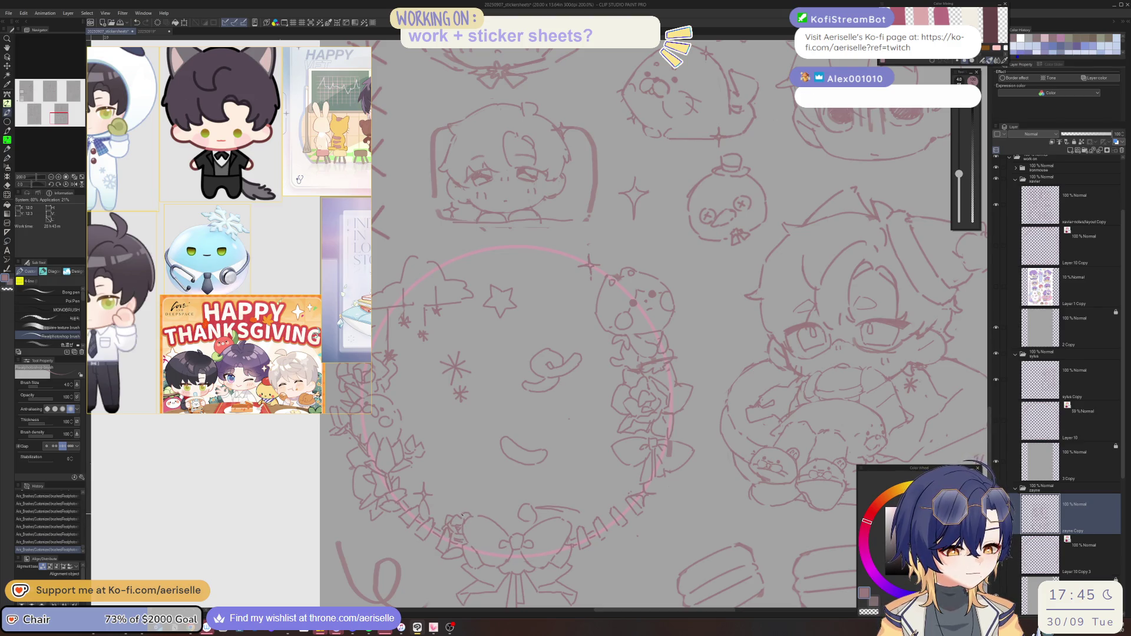
# Add small touch-up strokes on the bow and erase stray bits of line beside it
pyautogui.click(468, 506)
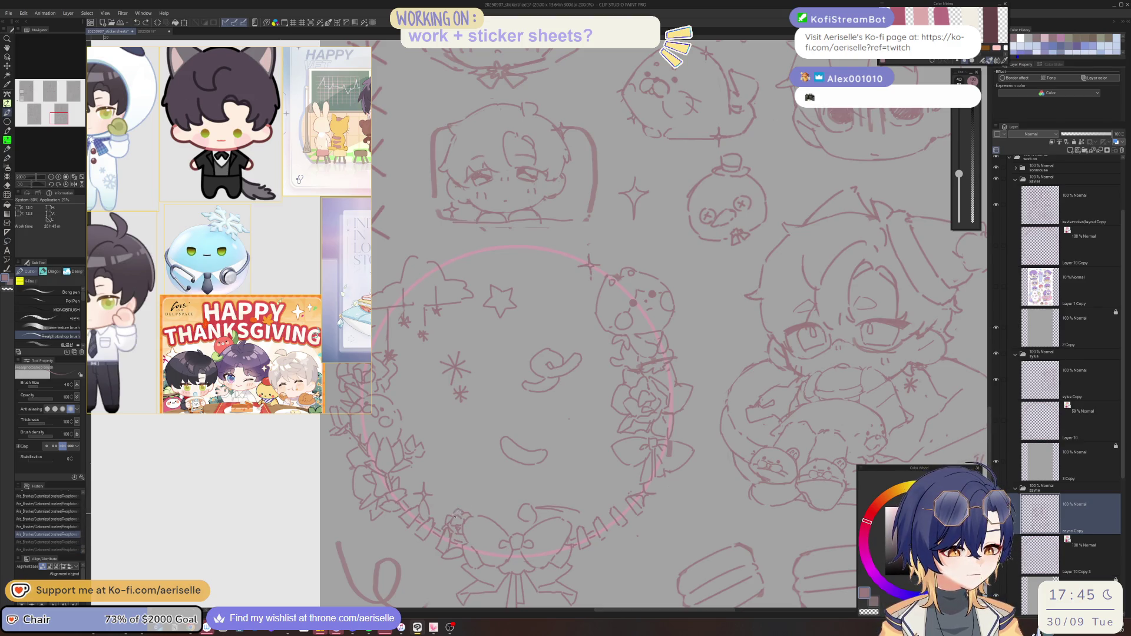
pyautogui.click(467, 545)
pyautogui.click(464, 546)
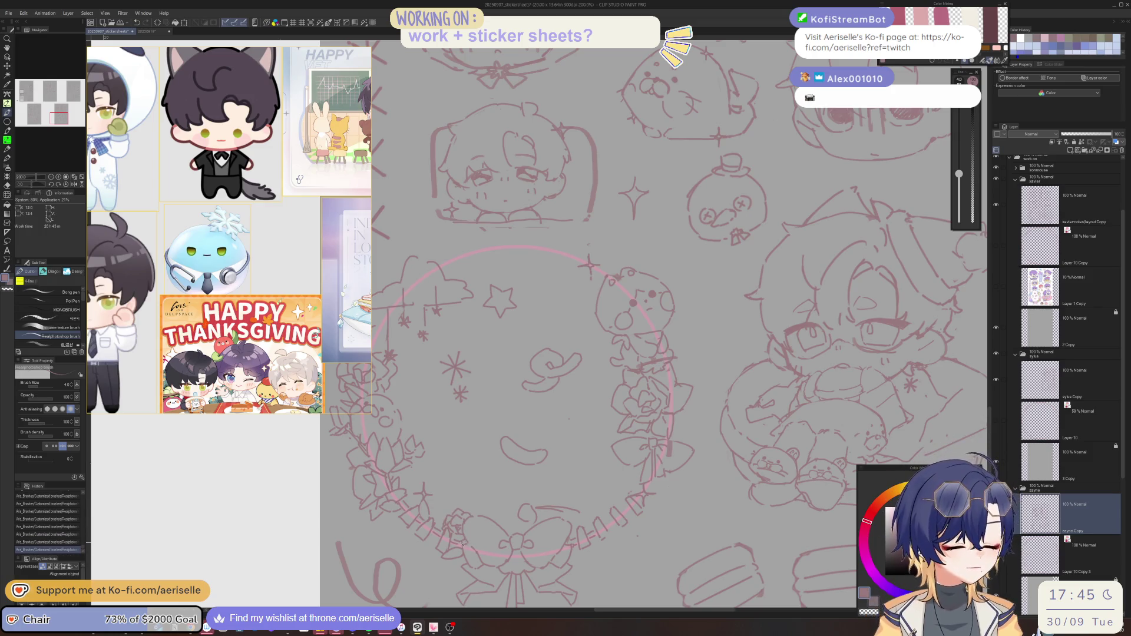
pyautogui.press('e')
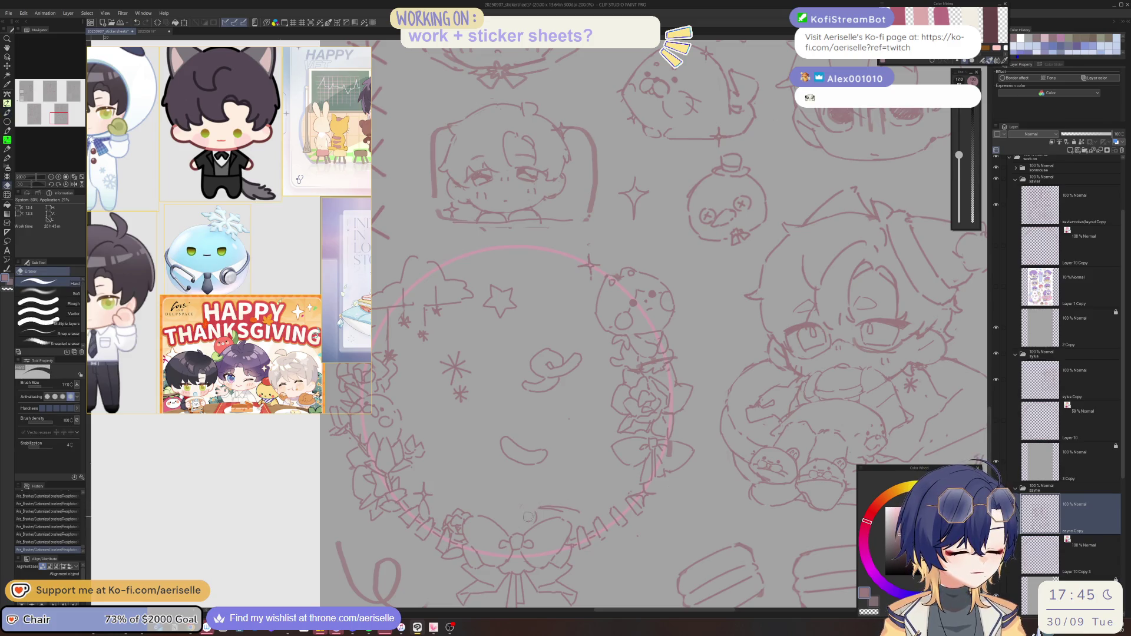
pyautogui.moveTo(518, 507); pyautogui.dragTo(550, 503)
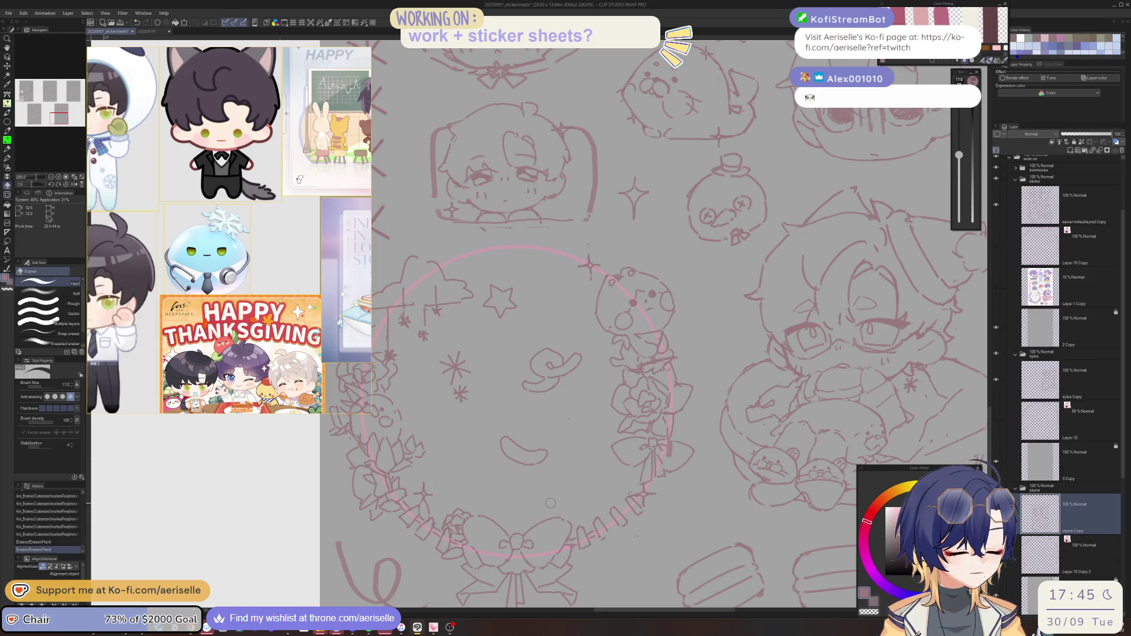
pyautogui.press('p')
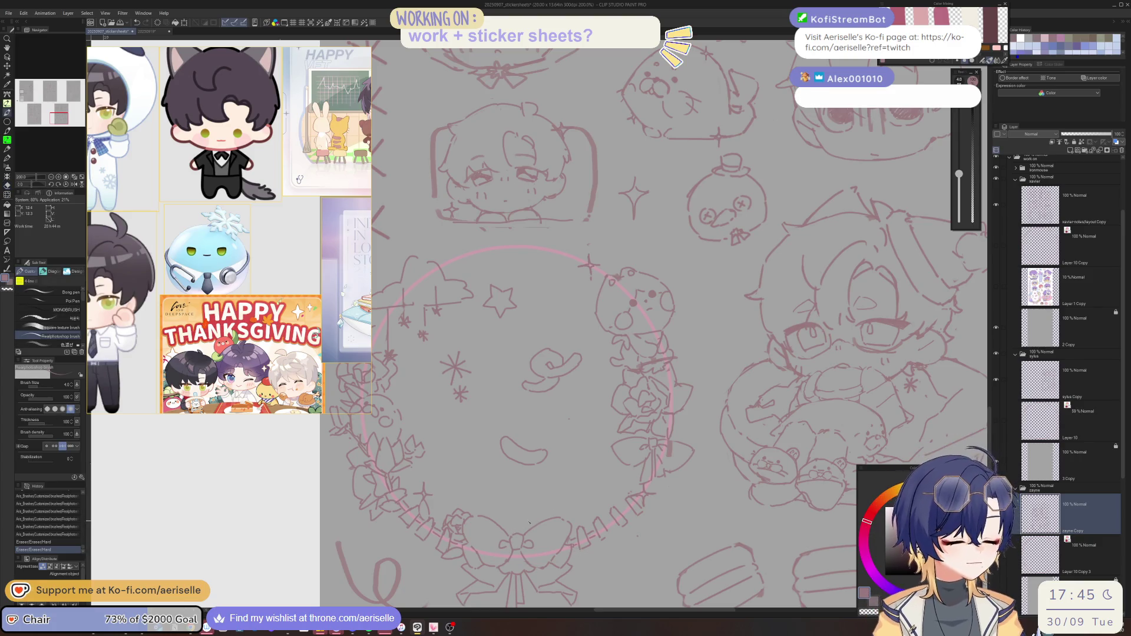
pyautogui.moveTo(524, 522); pyautogui.dragTo(539, 522)
# Add short pen marks around the bow, undoing the unwanted ones
pyautogui.scroll(-2, 581, 510)
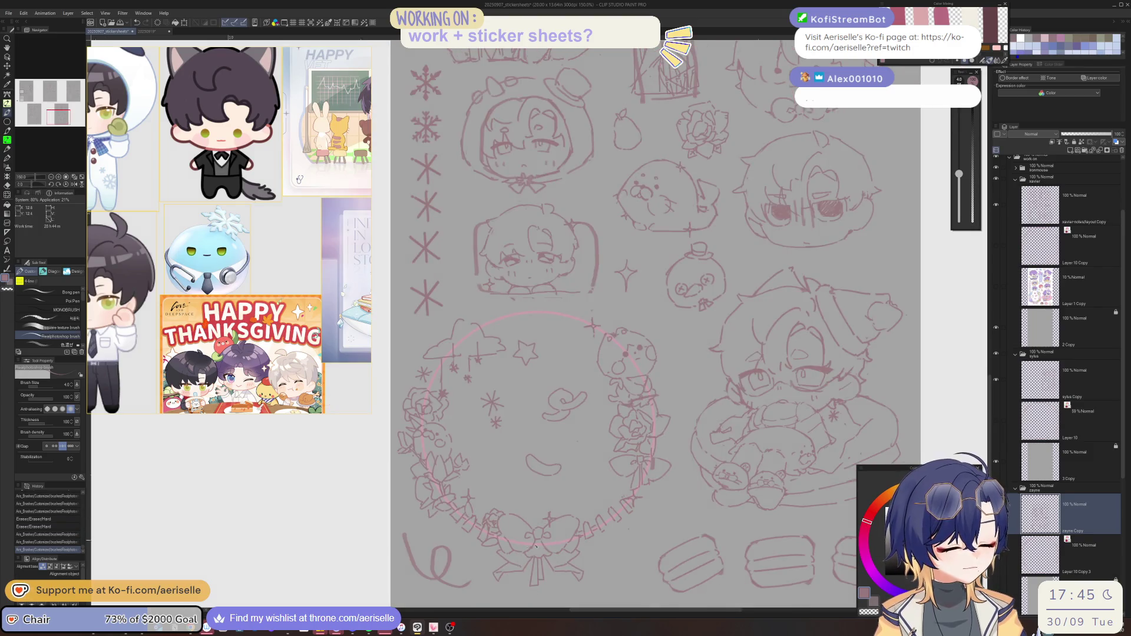
pyautogui.scroll(2, 530, 530)
pyautogui.click(517, 555)
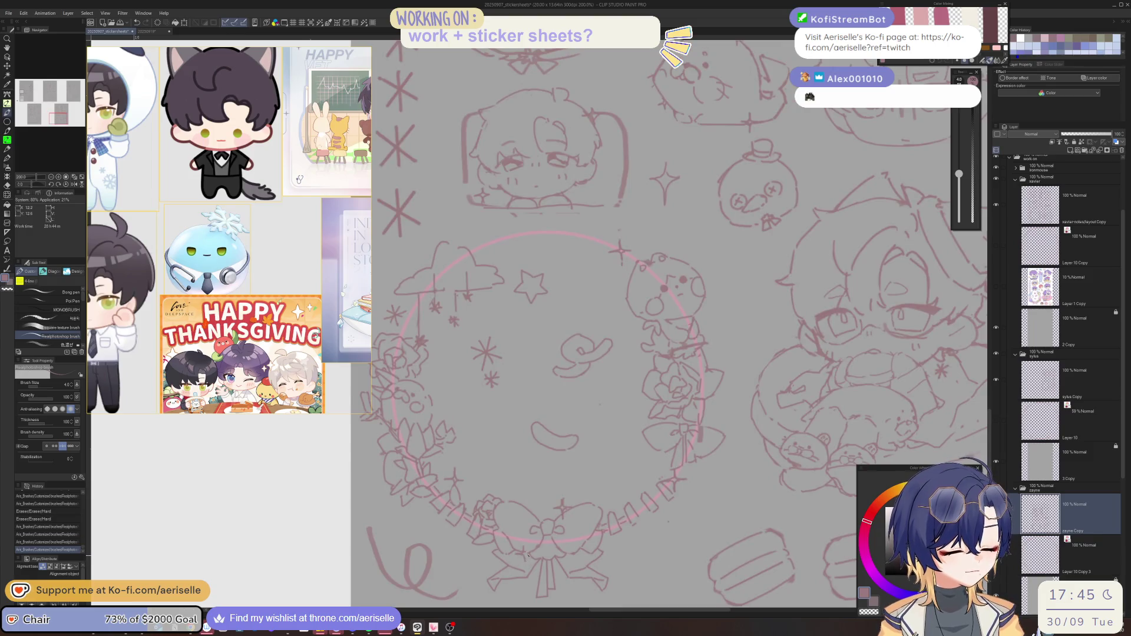
pyautogui.hotkey('ctrl', 'z')
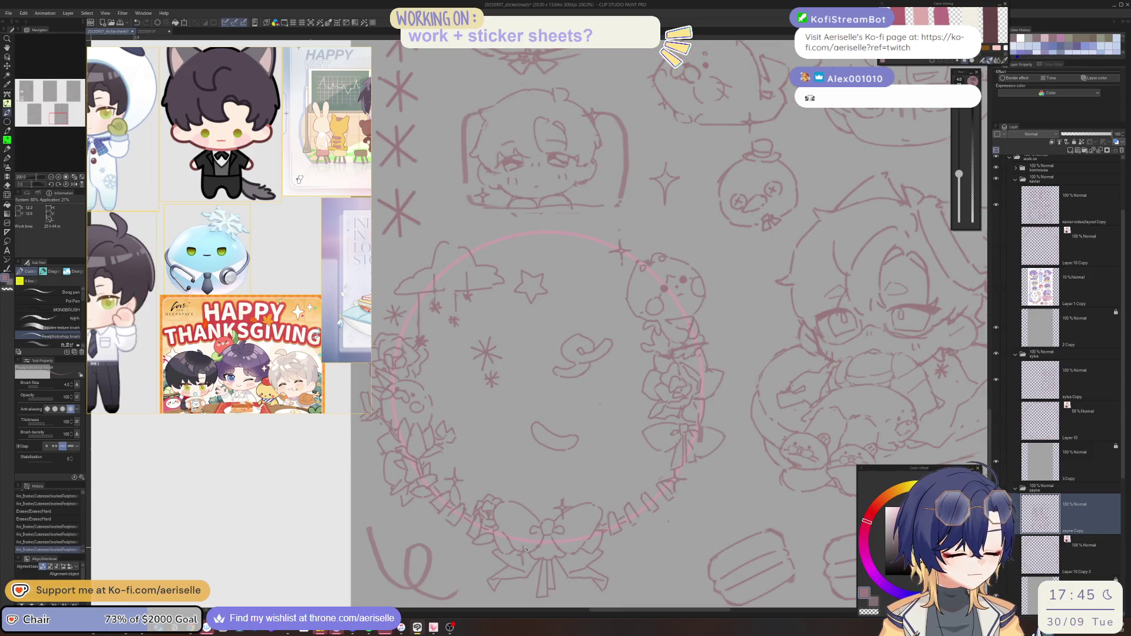
pyautogui.moveTo(524, 555); pyautogui.dragTo(532, 579)
pyautogui.hotkey('ctrl', 'z')
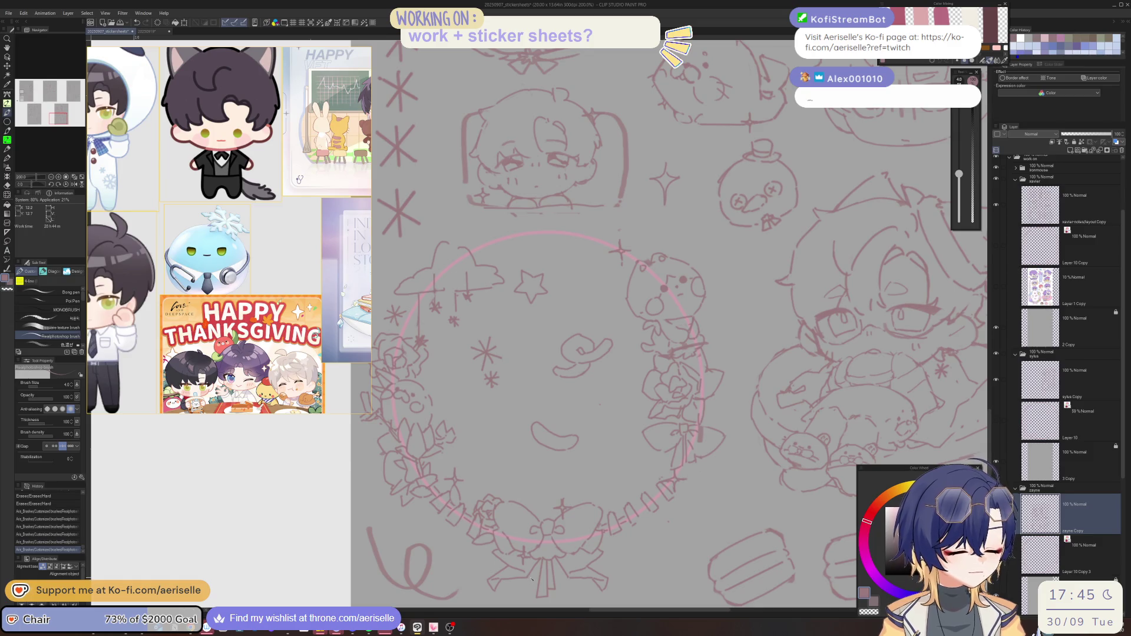
pyautogui.moveTo(537, 559); pyautogui.dragTo(568, 565)
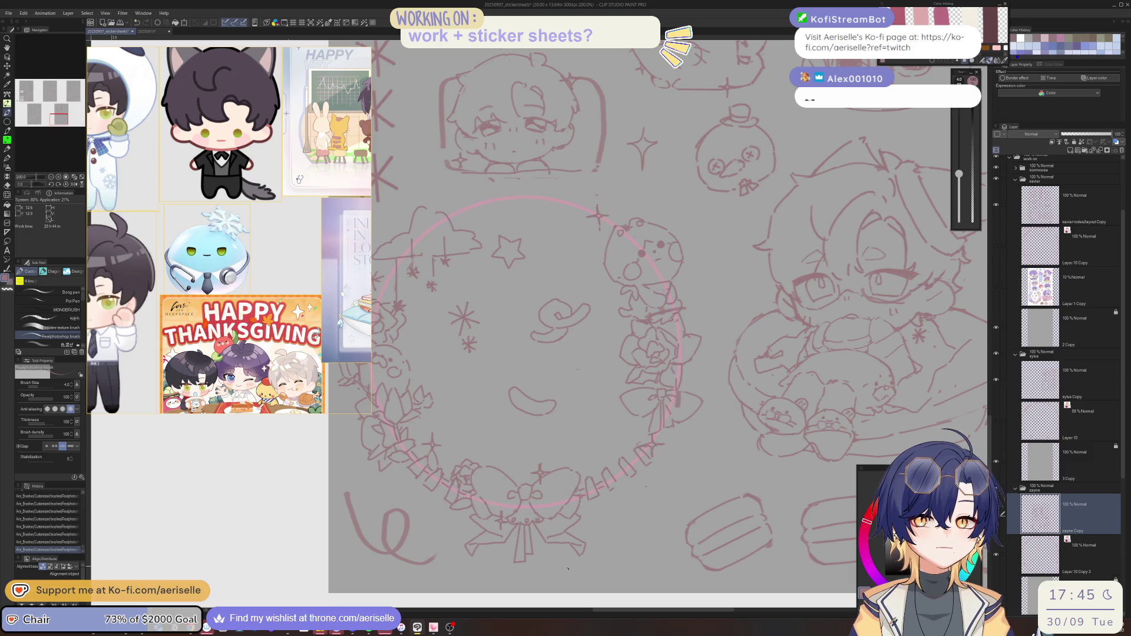
pyautogui.hotkey('ctrl', 's')
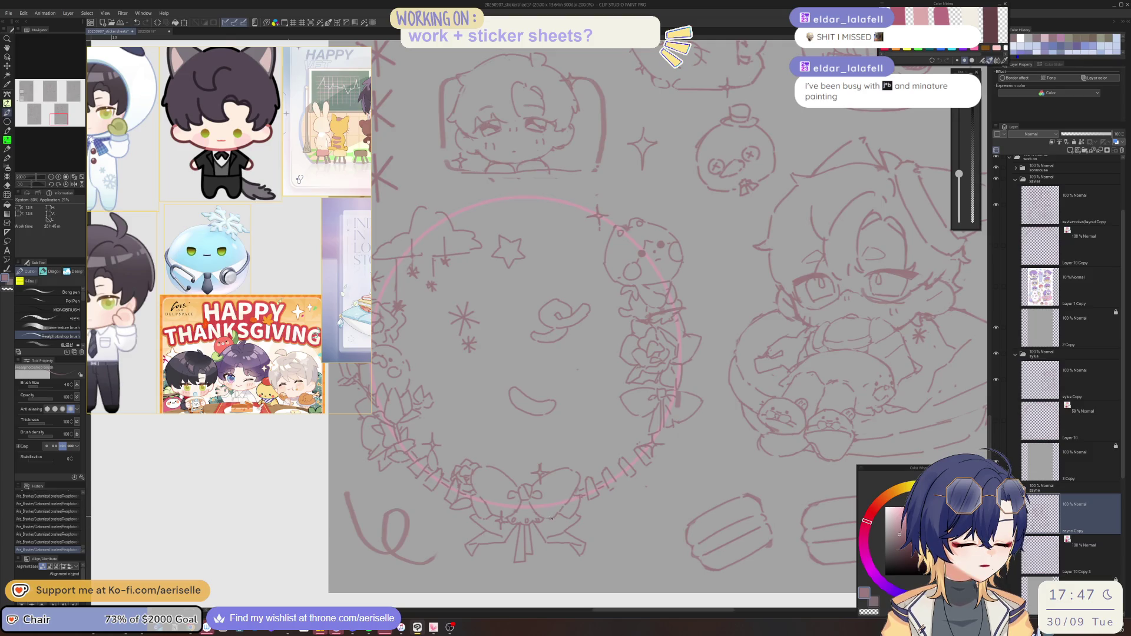
pyautogui.scroll(-1, 551, 518)
pyautogui.moveTo(543, 516); pyautogui.dragTo(535, 515)
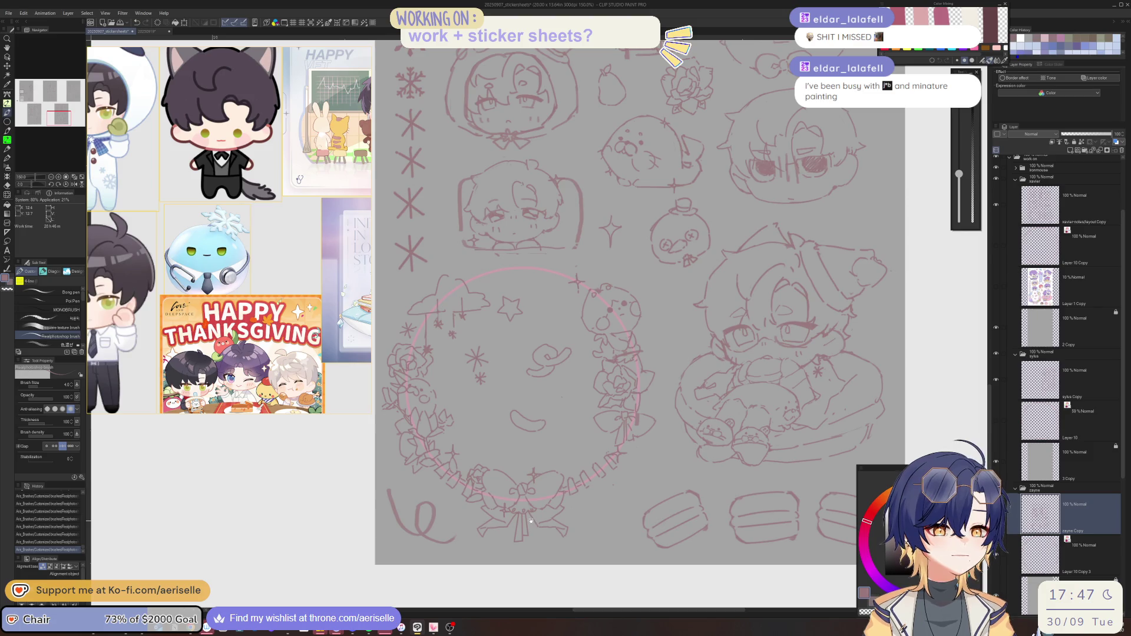
pyautogui.hotkey('ctrl', 's')
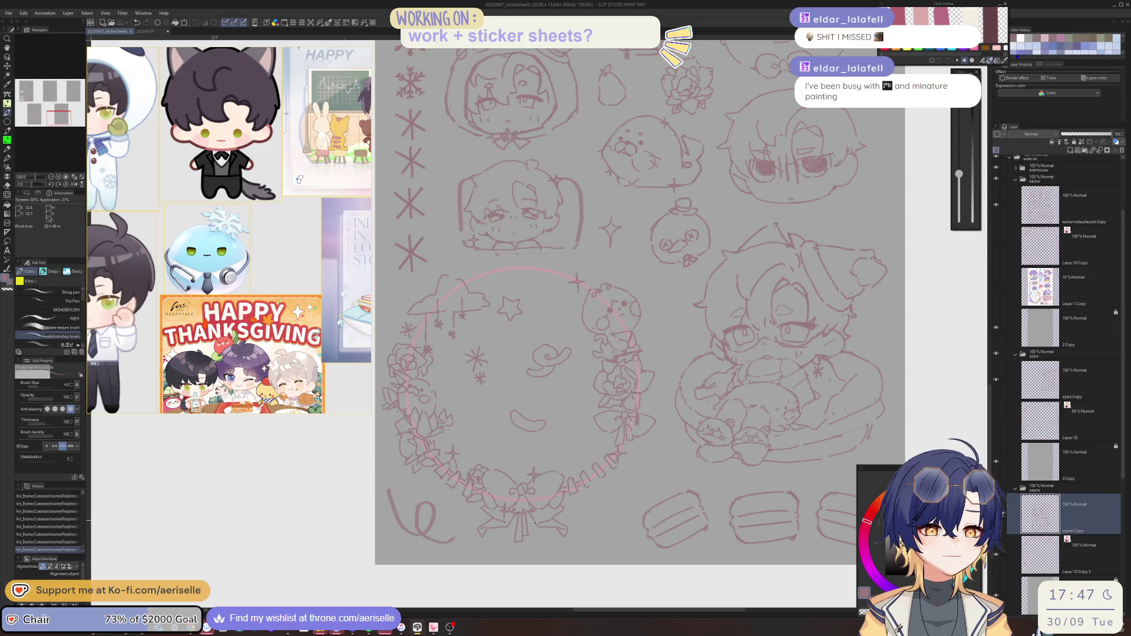
pyautogui.click(534, 522)
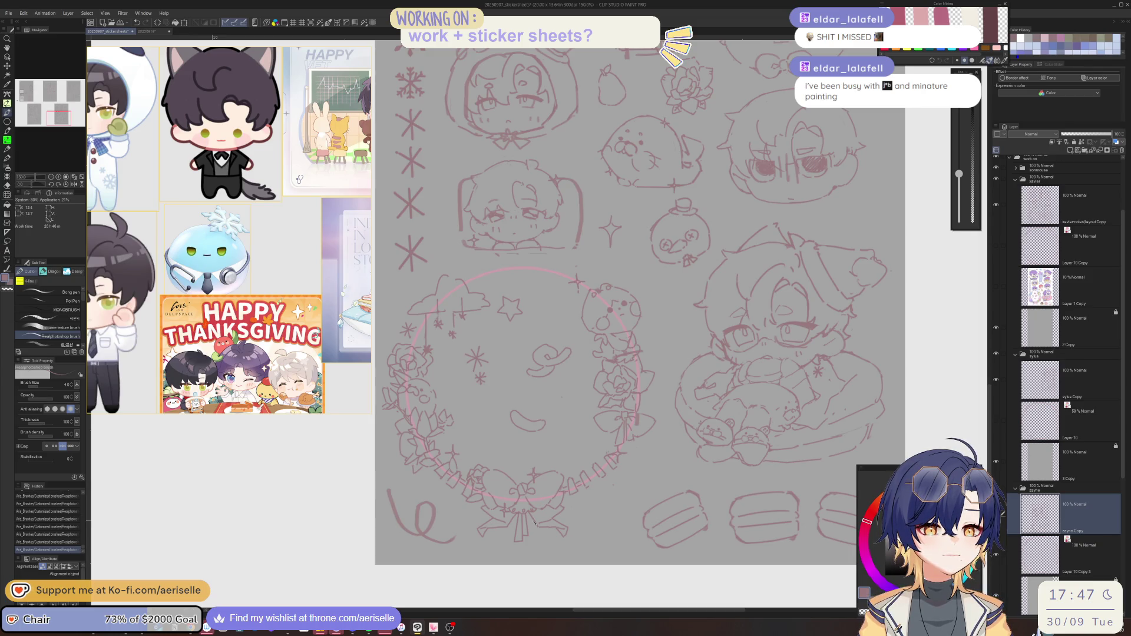
pyautogui.scroll(1, 534, 521)
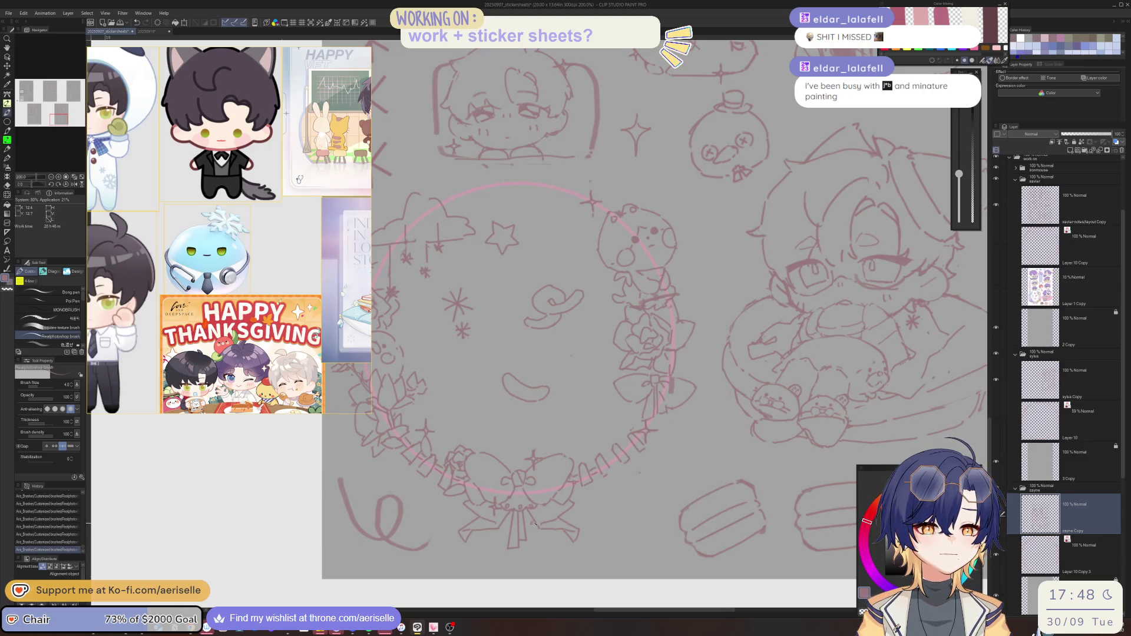
# Undo and redo the last stroke, then bring the sketches above the wreath into view
pyautogui.hotkey('ctrl', 'z')
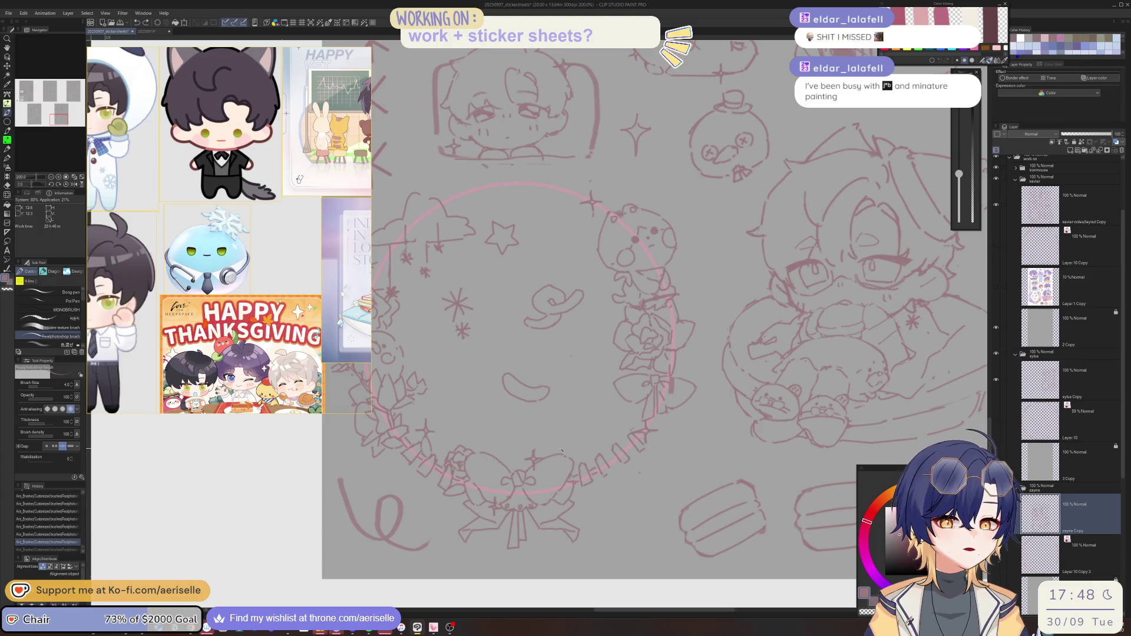
pyautogui.hotkey('ctrl', 'y')
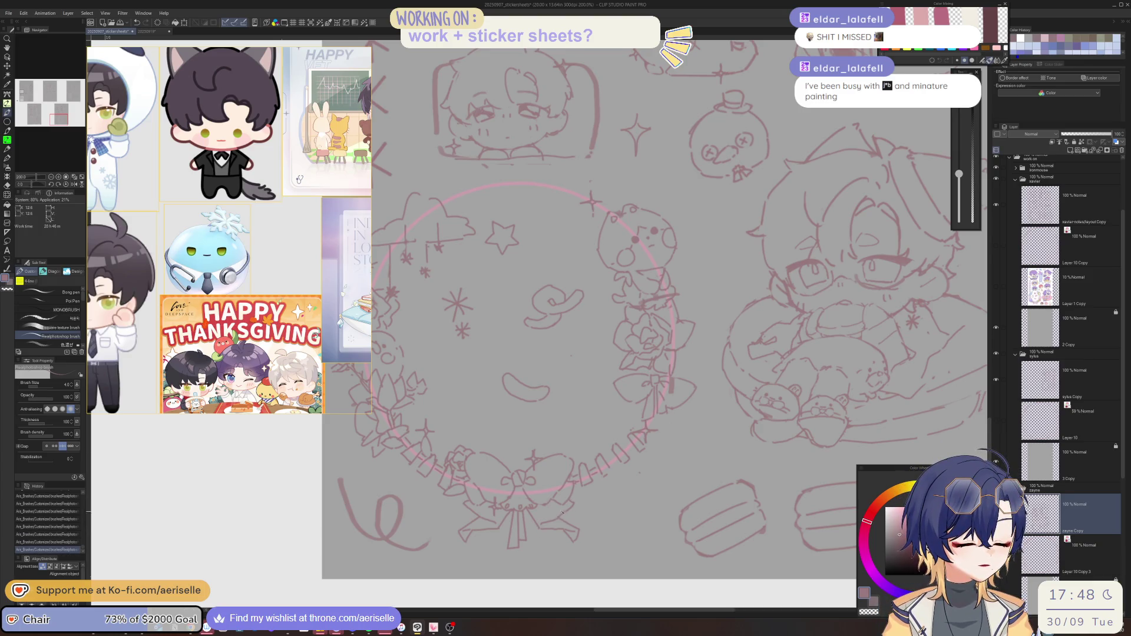
pyautogui.scroll(-1, 595, 488)
pyautogui.moveTo(628, 515); pyautogui.dragTo(657, 630)
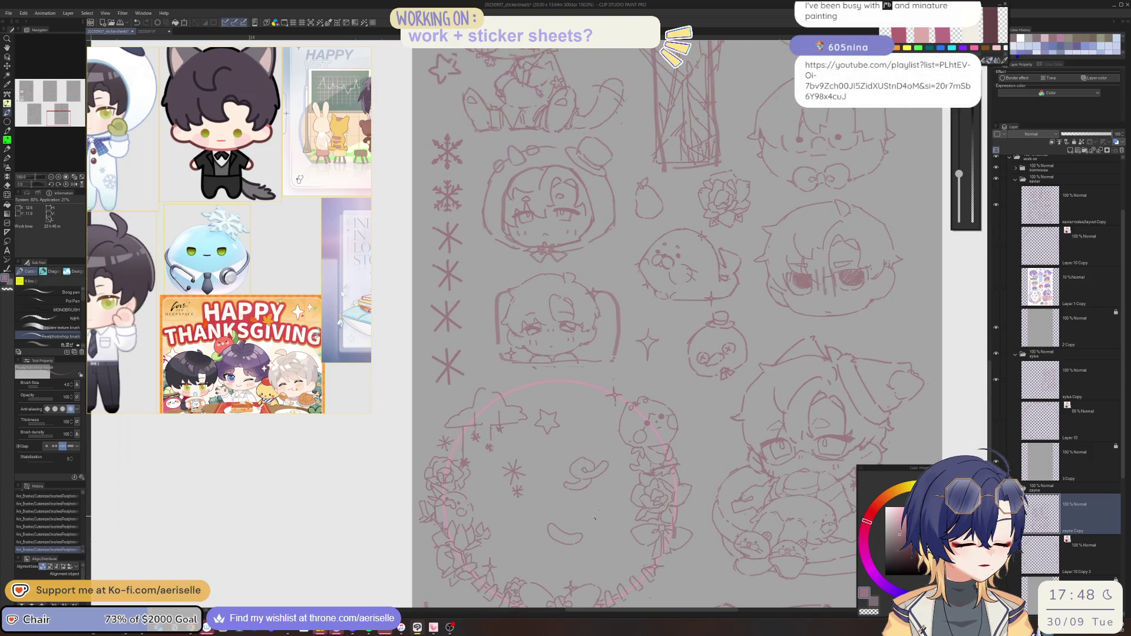
# Switch to the eraser at size 20 and zoom out to 50% to see all pages
pyautogui.press('e')
pyautogui.press('[')
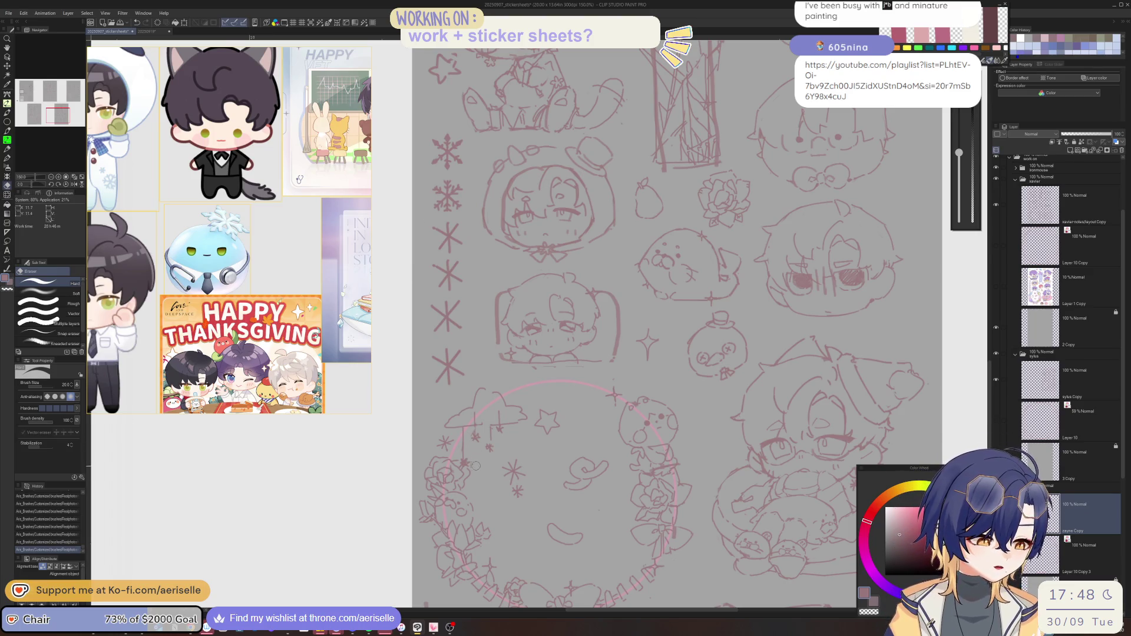
pyautogui.hotkey('ctrl', '-')
pyautogui.hotkey('ctrl', '-')
pyautogui.hotkey('ctrl', '-')
pyautogui.moveTo(635, 484); pyautogui.dragTo(611, 447)
# Fade Layer 10 Copy 3 to 30% opacity and select the zayne Copy layer
pyautogui.click(1090, 554)
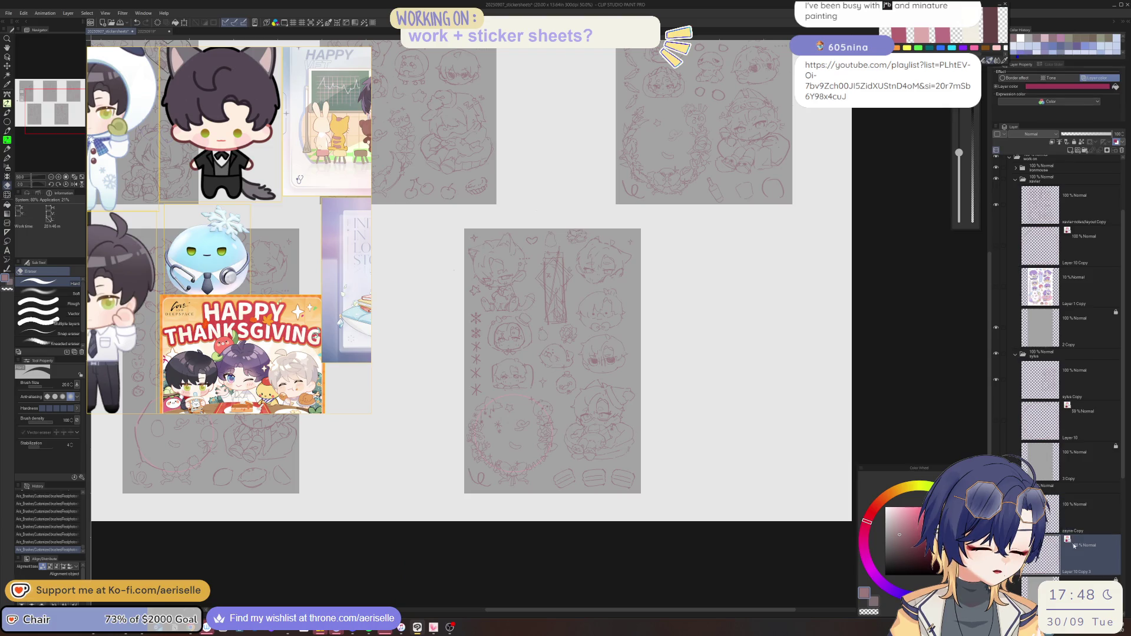
pyautogui.click(1074, 134)
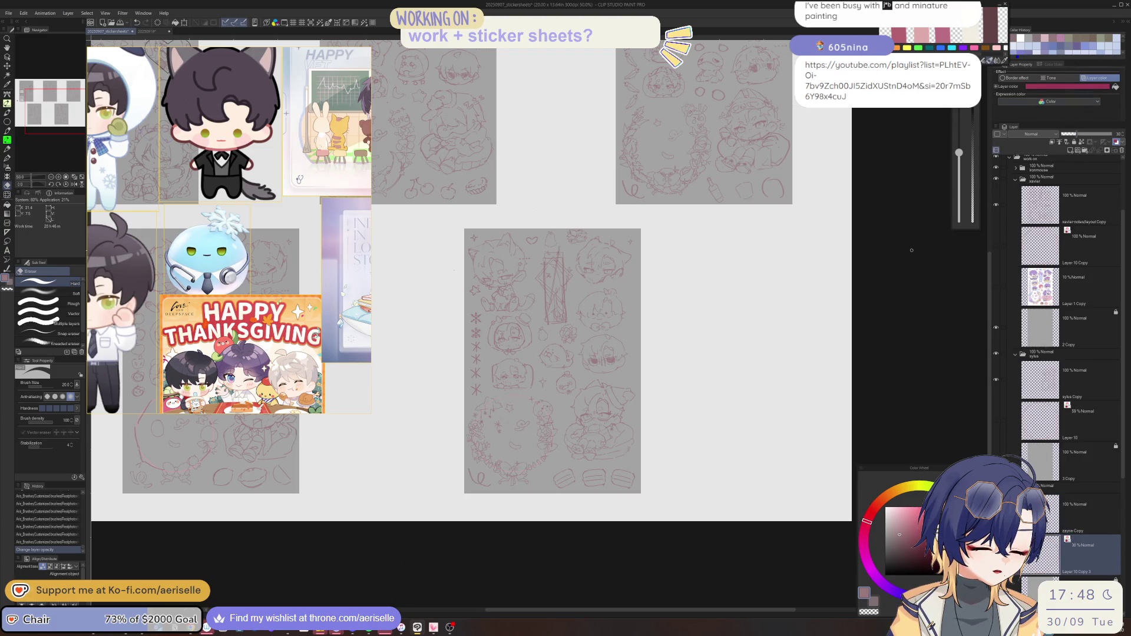
pyautogui.click(1076, 515)
# Add short pen strokes along the wreath's lower right and erase a tiny spot near the bow
pyautogui.scroll(3, 542, 445)
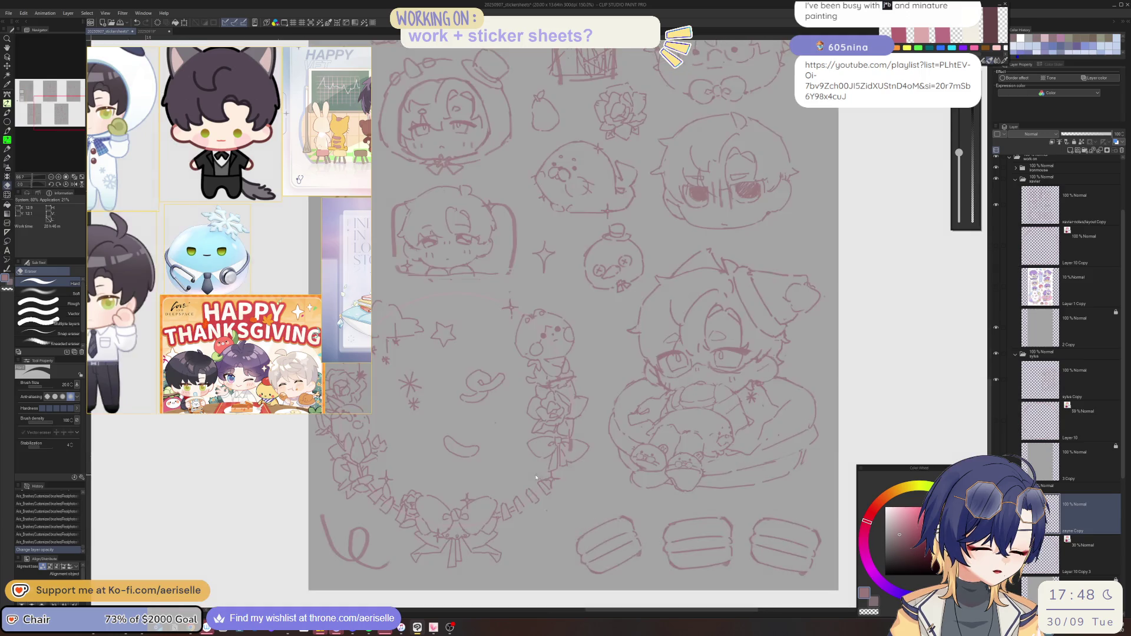
pyautogui.press('p')
pyautogui.moveTo(532, 498); pyautogui.dragTo(554, 475)
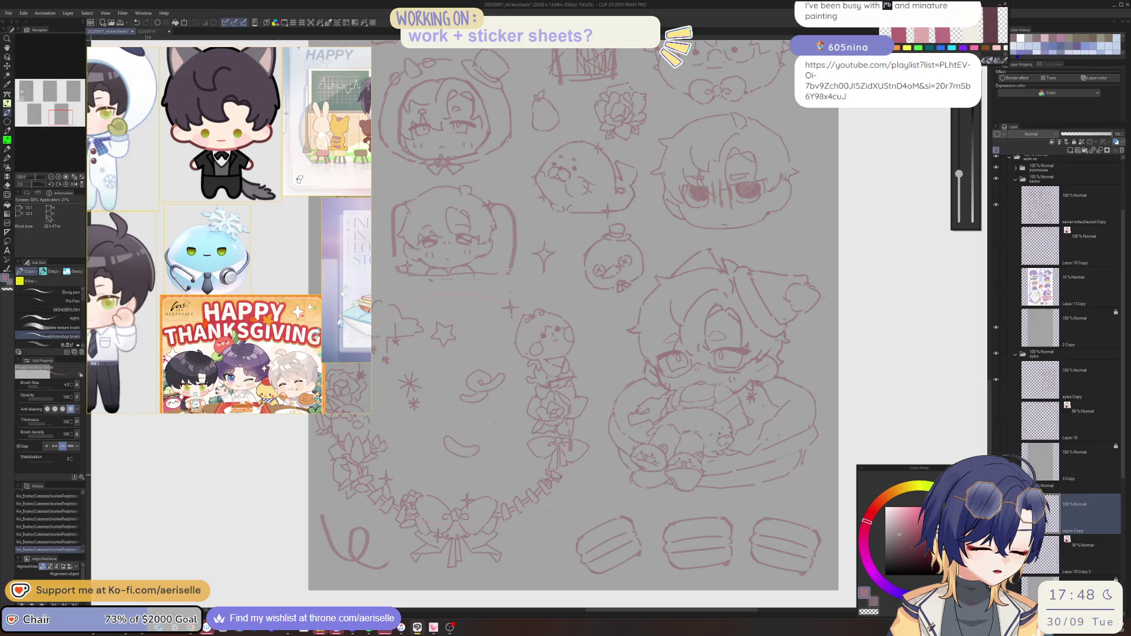
pyautogui.press('e')
pyautogui.click(573, 449)
# Add a small mark and a tiny pen stroke beside the wreath's bow
pyautogui.press('p')
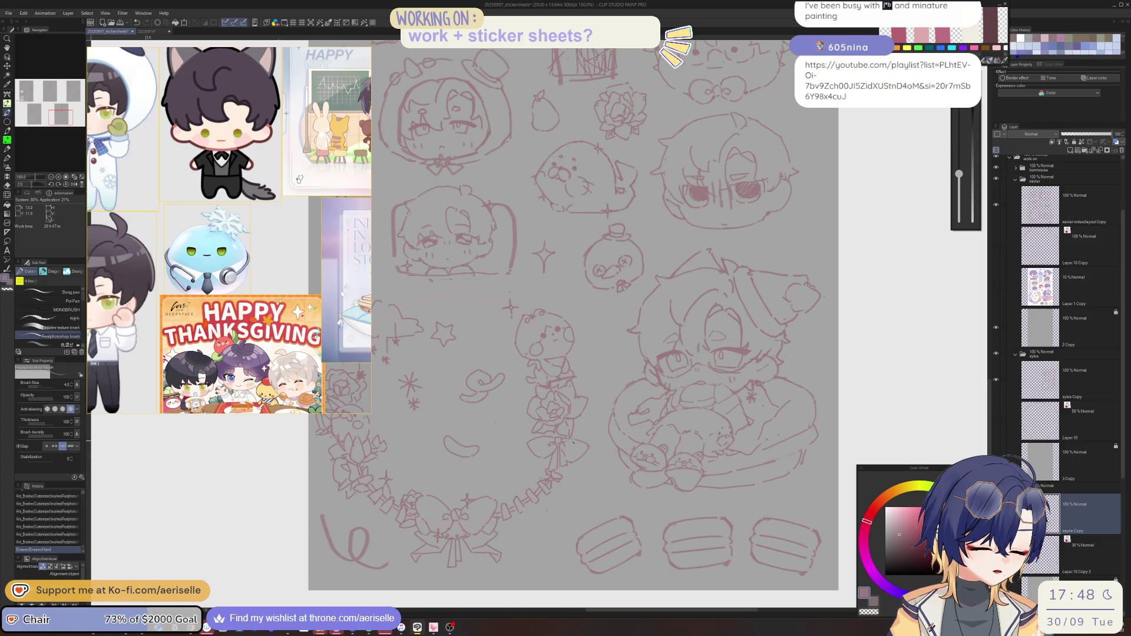
pyautogui.click(574, 445)
pyautogui.moveTo(569, 445); pyautogui.dragTo(572, 449)
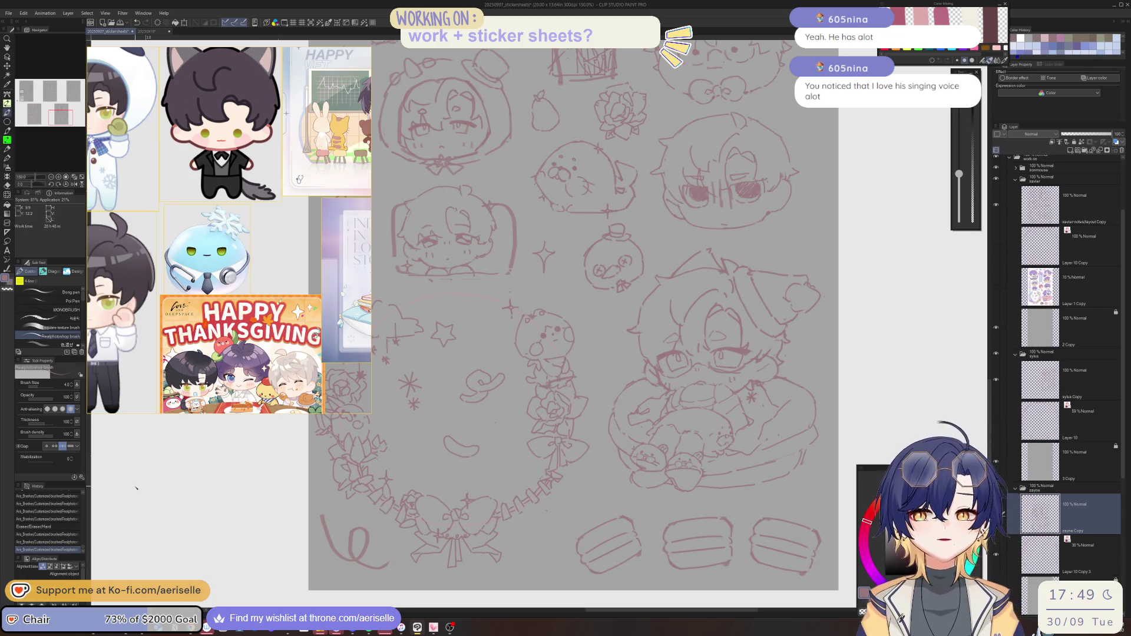
pyautogui.scroll(-1, 563, 332)
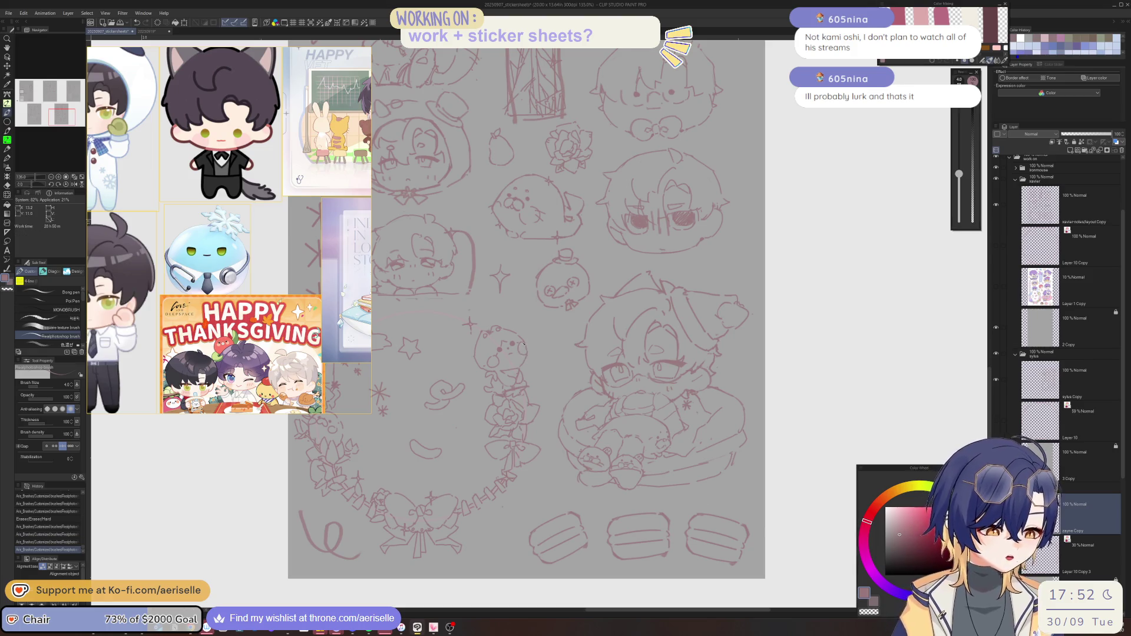
# Erase small stray lines, flip the view horizontally to check, and add a small brush mark
pyautogui.scroll(2, 522, 342)
pyautogui.press('e')
pyautogui.moveTo(522, 343); pyautogui.dragTo(518, 350)
pyautogui.press('b')
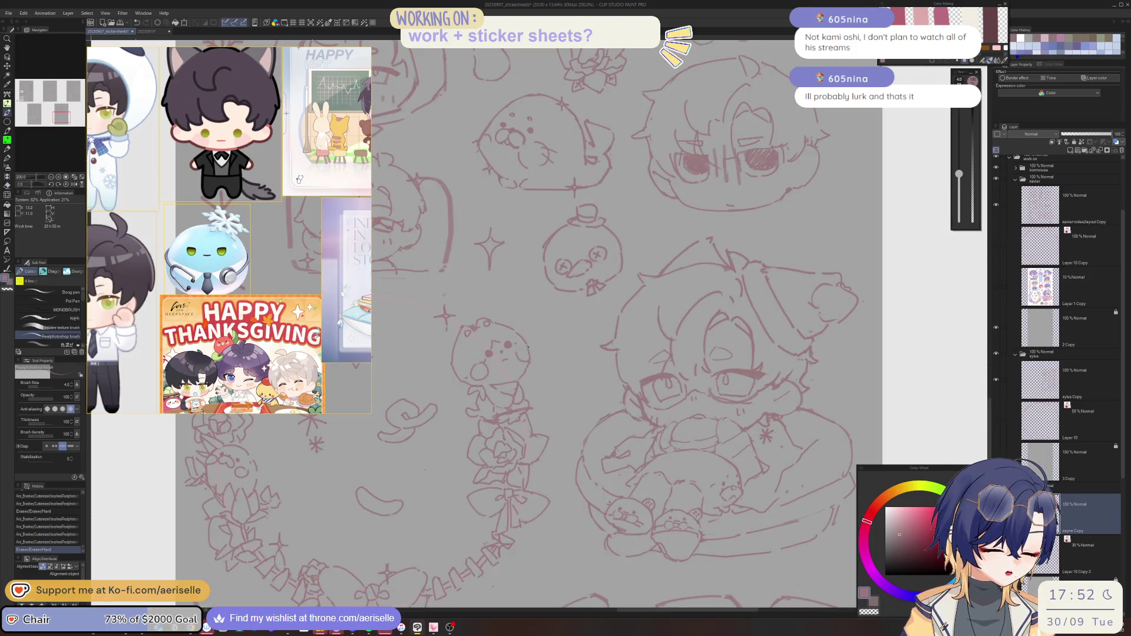
pyautogui.press('h')
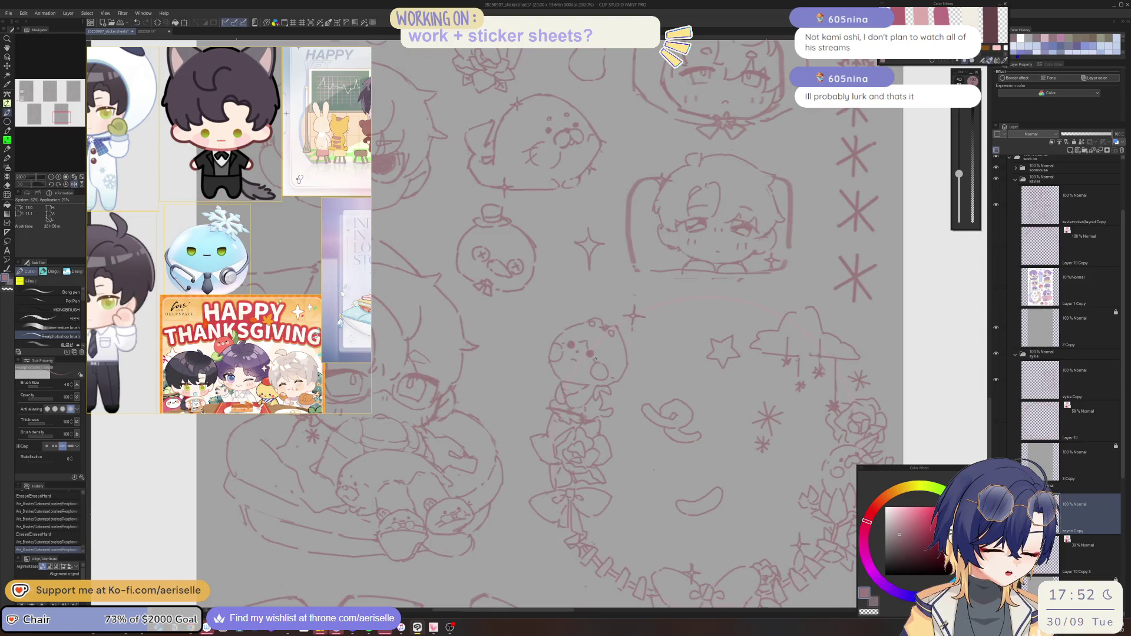
pyautogui.press('e')
pyautogui.moveTo(610, 328); pyautogui.dragTo(607, 326)
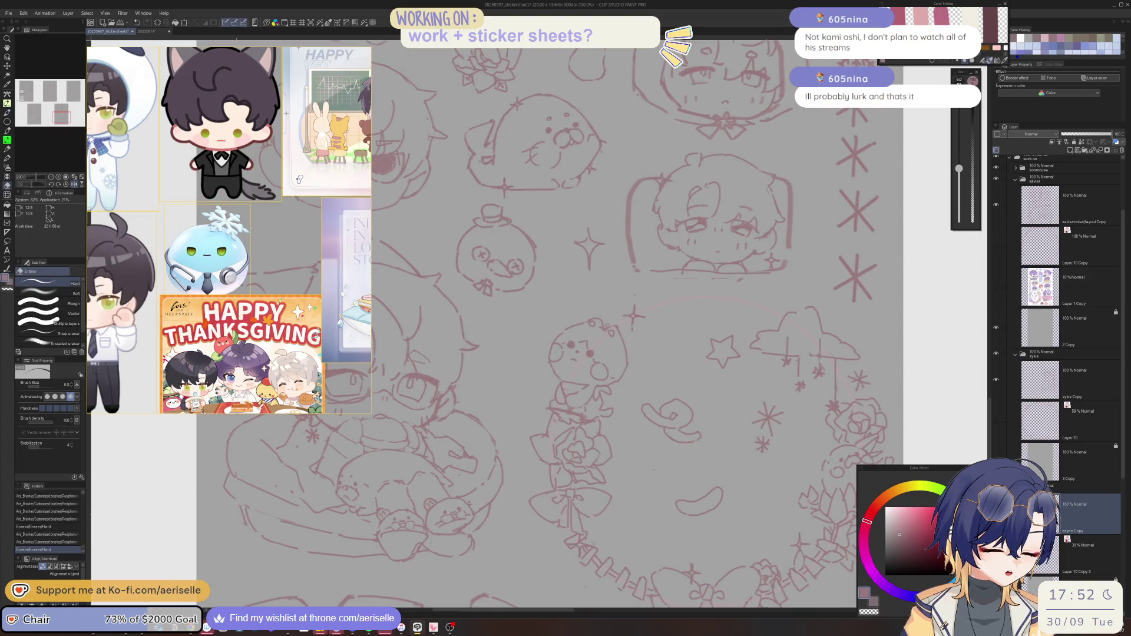
pyautogui.press('b')
pyautogui.click(615, 329)
pyautogui.hotkey('ctrl', 'z')
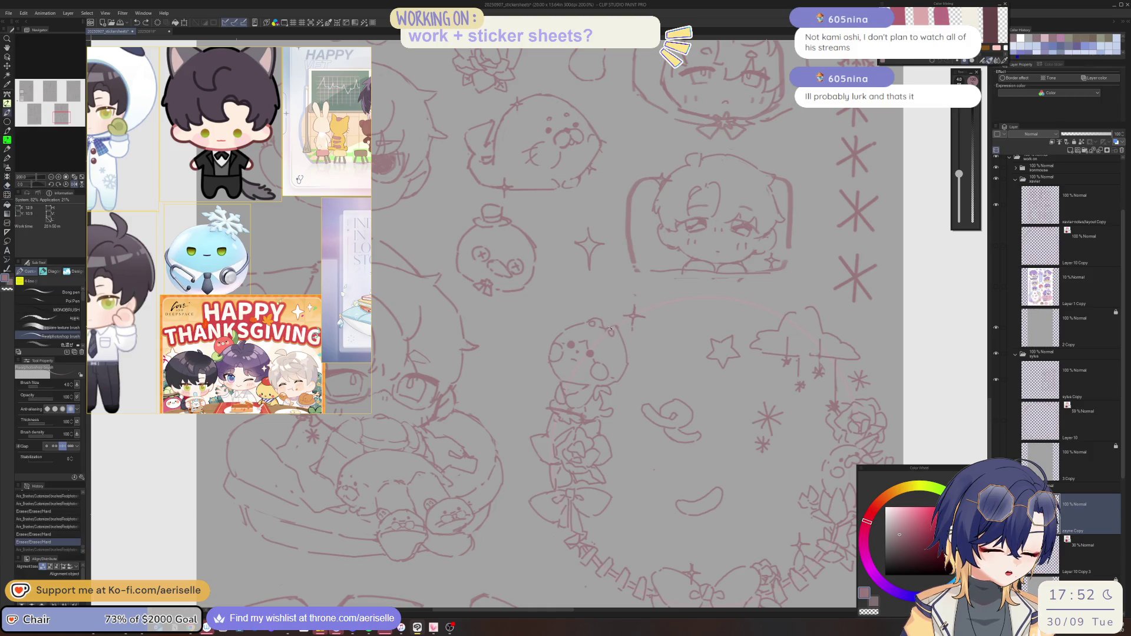
pyautogui.hotkey('ctrl', 'y')
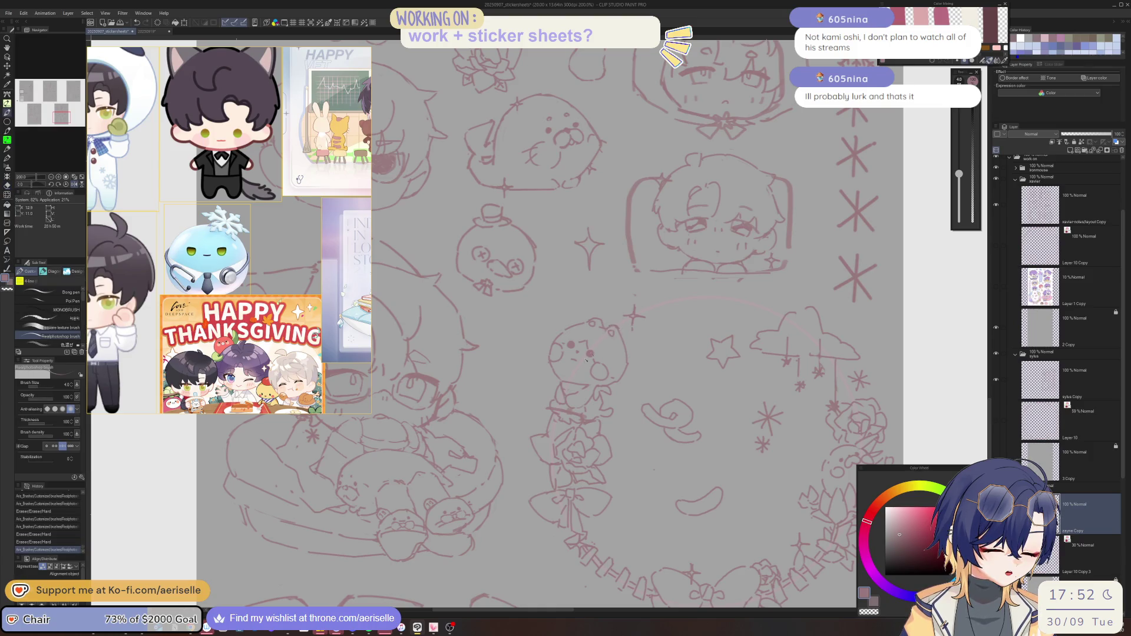
# Lasso the little animal on the wreath's right and rotate it about 2.3° clockwise, then deselect
pyautogui.scroll(2, 586, 360)
pyautogui.scroll(-4, 560, 371)
pyautogui.scroll(4, 534, 379)
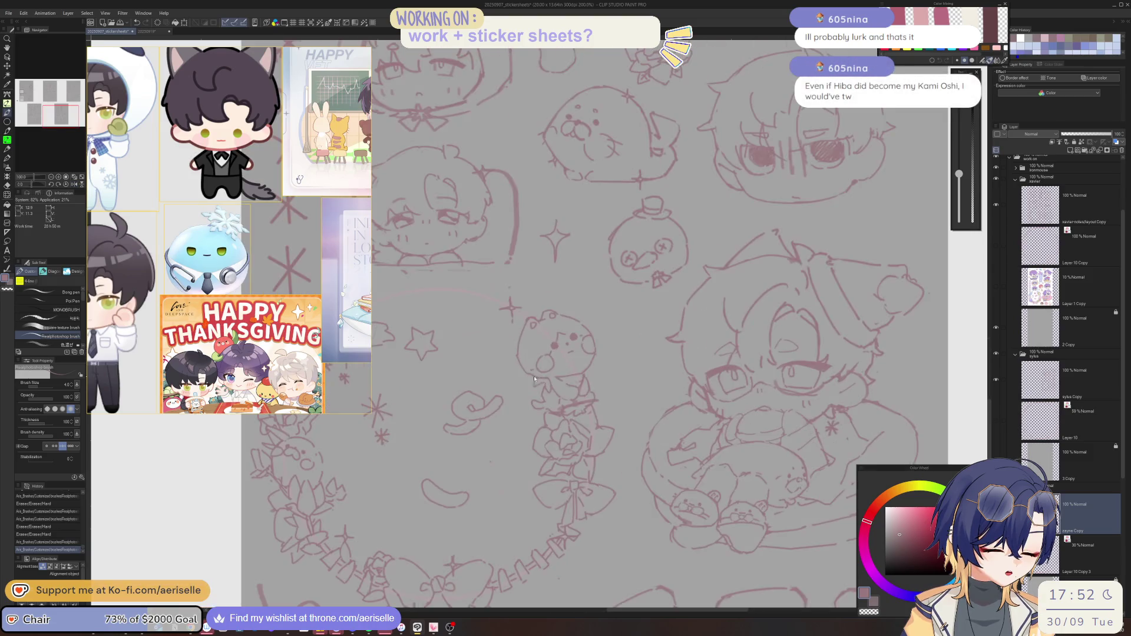
pyautogui.press('m')
pyautogui.moveTo(545, 375)
pyautogui.mouseDown()
pyautogui.moveTo(575, 370)
pyautogui.moveTo(560, 298)
pyautogui.moveTo(507, 348)
pyautogui.moveTo(529, 376)
pyautogui.mouseUp()
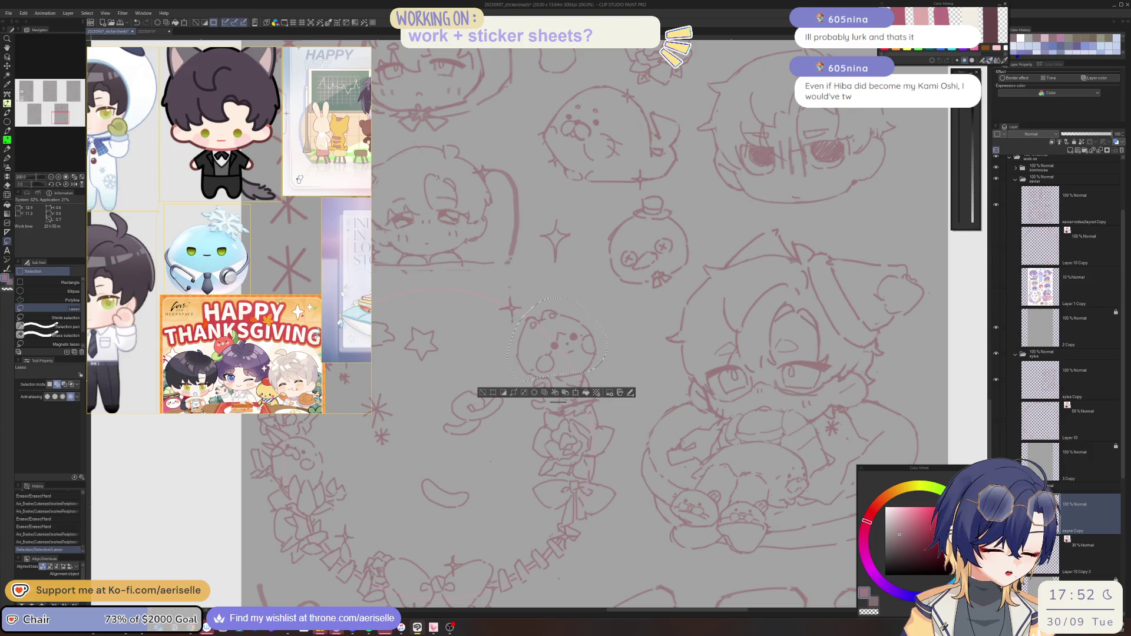
pyautogui.click(581, 393)
pyautogui.moveTo(615, 368); pyautogui.dragTo(600, 373)
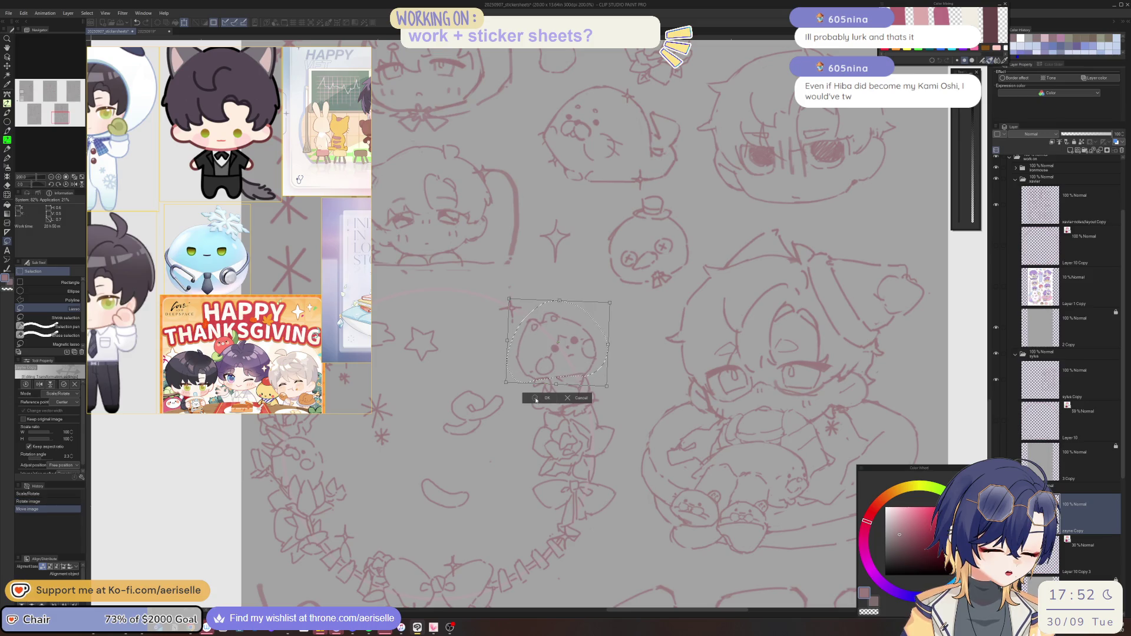
pyautogui.press('Return')
pyautogui.hotkey('ctrl', 'd')
# Erase and redraw small bits of the animal's outline, rotating the view to reach its face
pyautogui.press('e')
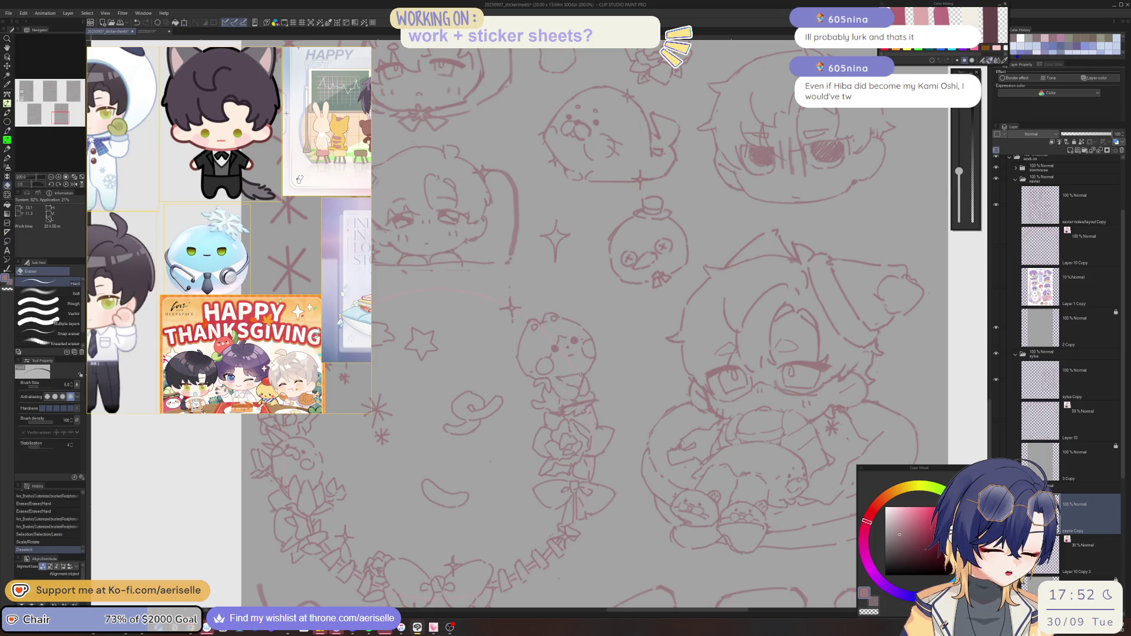
pyautogui.click(582, 373)
pyautogui.click(585, 373)
pyautogui.press('p')
pyautogui.click(584, 377)
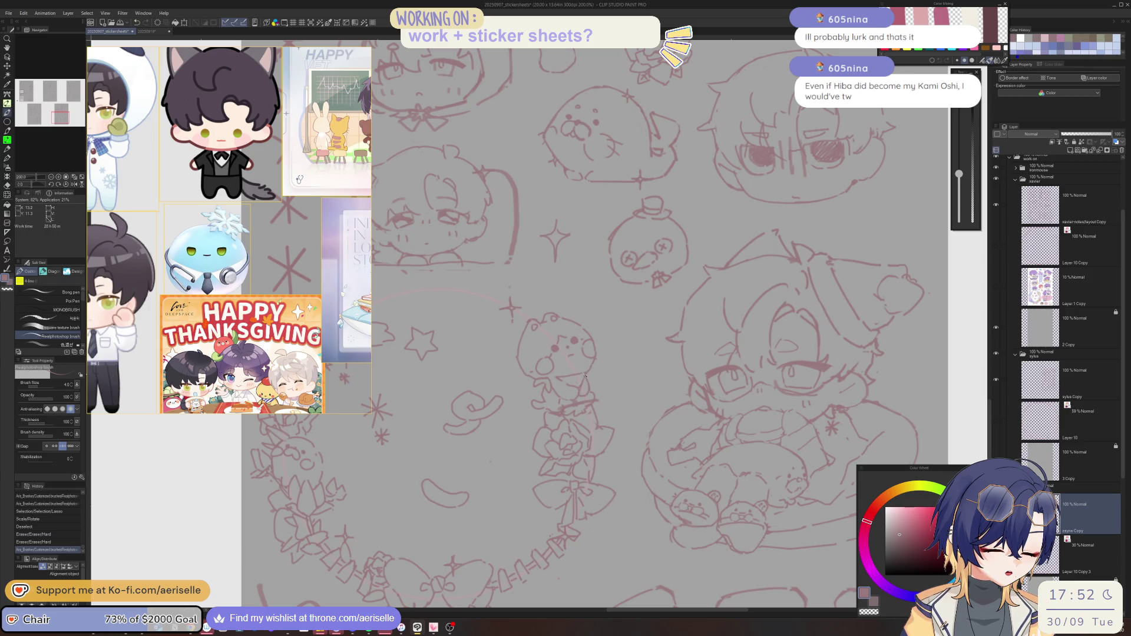
pyautogui.press('e')
pyautogui.click(586, 375)
pyautogui.press('p')
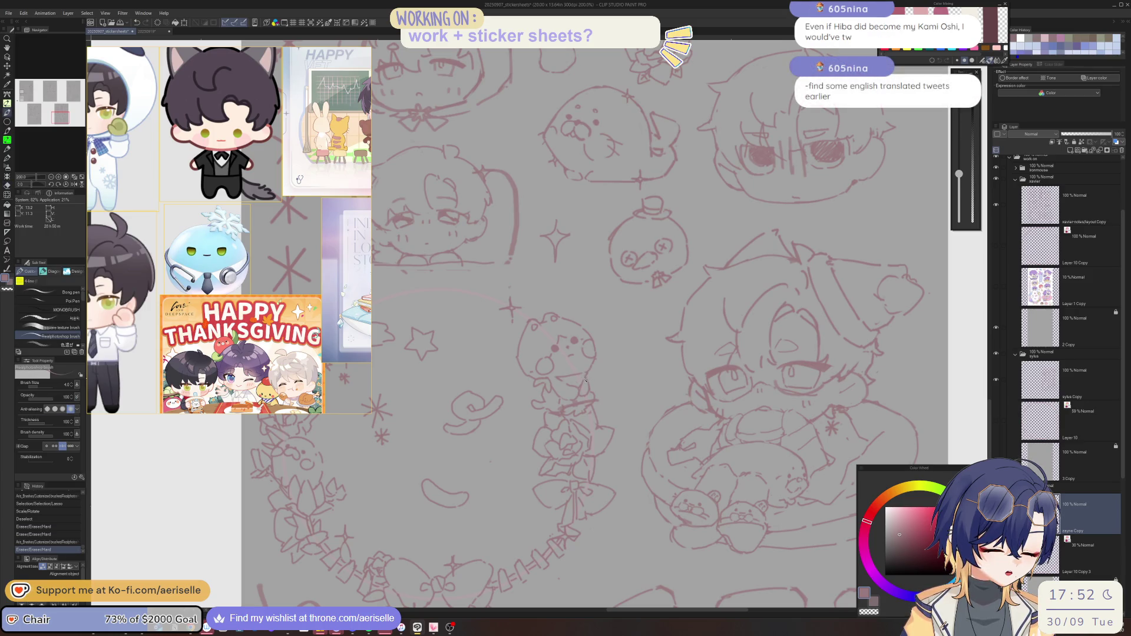
pyautogui.click(585, 380)
pyautogui.moveTo(585, 380)
pyautogui.mouseDown()
pyautogui.moveTo(553, 386)
pyautogui.moveTo(566, 389)
pyautogui.moveTo(559, 380)
pyautogui.moveTo(544, 427)
pyautogui.mouseUp()
pyautogui.scroll(4, 553, 387)
pyautogui.hotkey('ctrl', 'z')
# Erase old lines across the animal's face, reset the view rotation and redraw its outline stroke
pyautogui.press('e')
pyautogui.moveTo(584, 375); pyautogui.dragTo(563, 389)
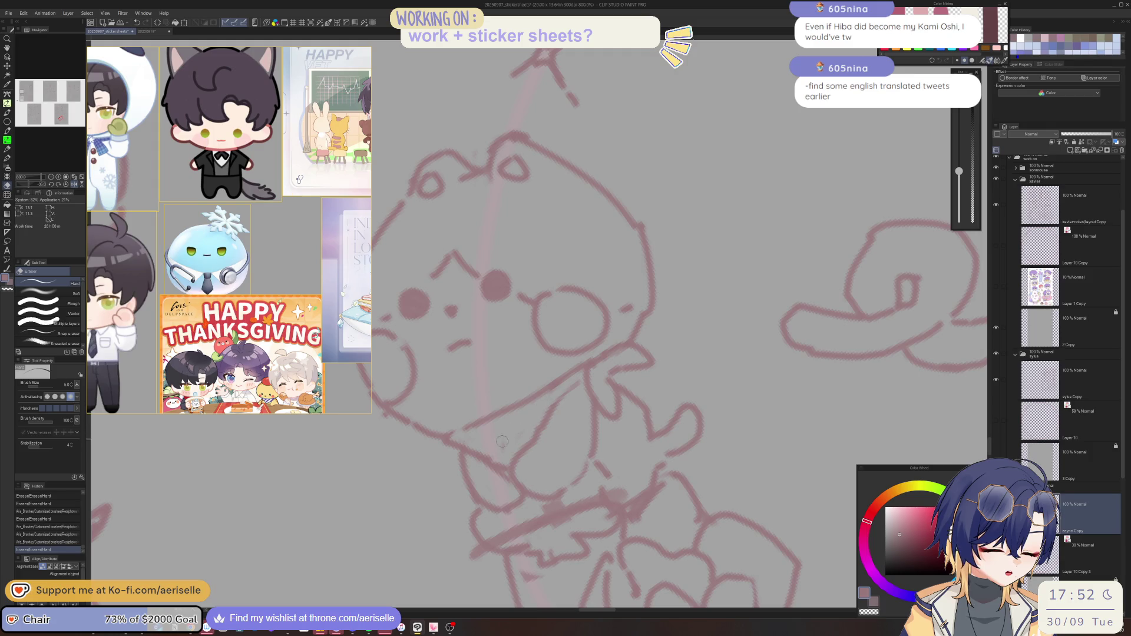
pyautogui.moveTo(502, 441); pyautogui.dragTo(518, 436)
pyautogui.hotkey('ctrl', '^')
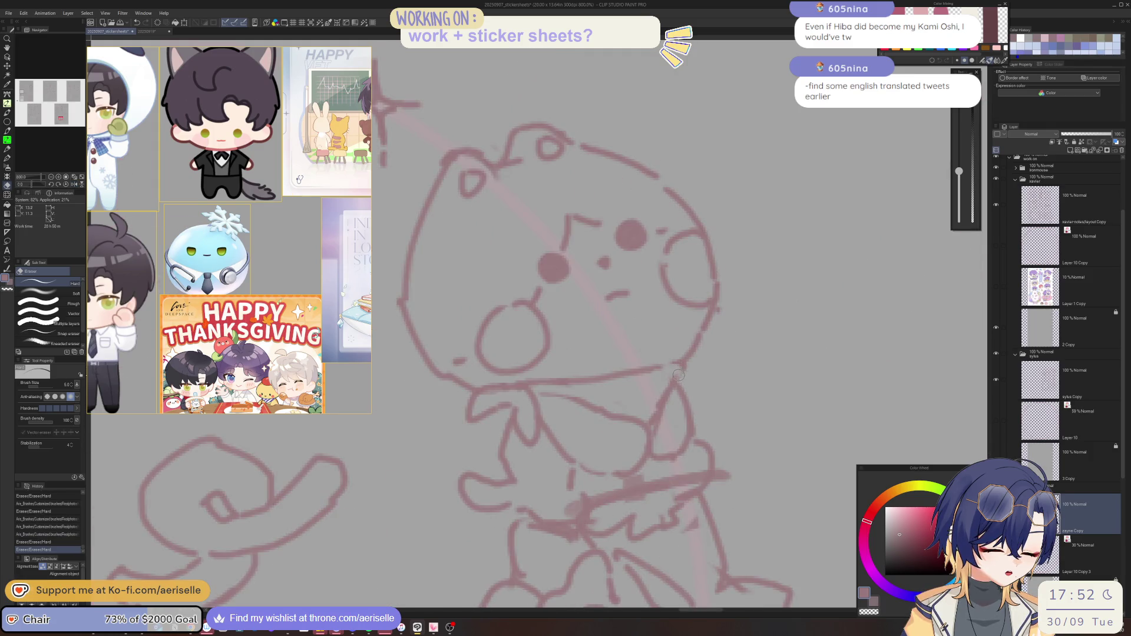
pyautogui.press('b')
pyautogui.moveTo(686, 366)
pyautogui.mouseDown()
pyautogui.moveTo(672, 390)
pyautogui.moveTo(666, 383)
pyautogui.mouseUp()
pyautogui.scroll(-5, 666, 383)
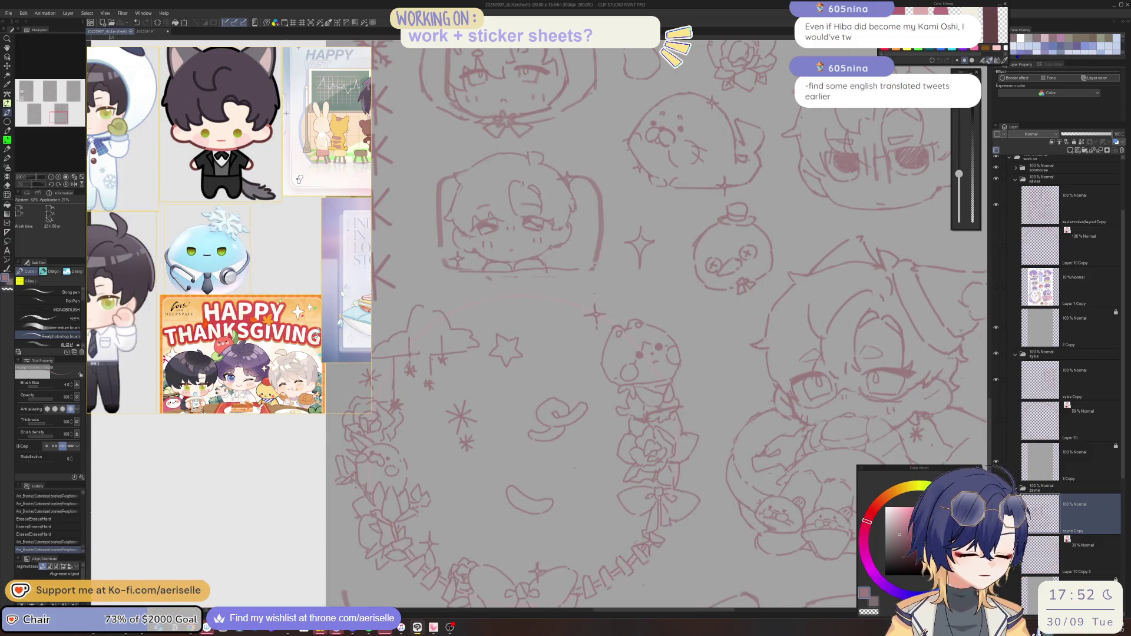
pyautogui.moveTo(368, 626)
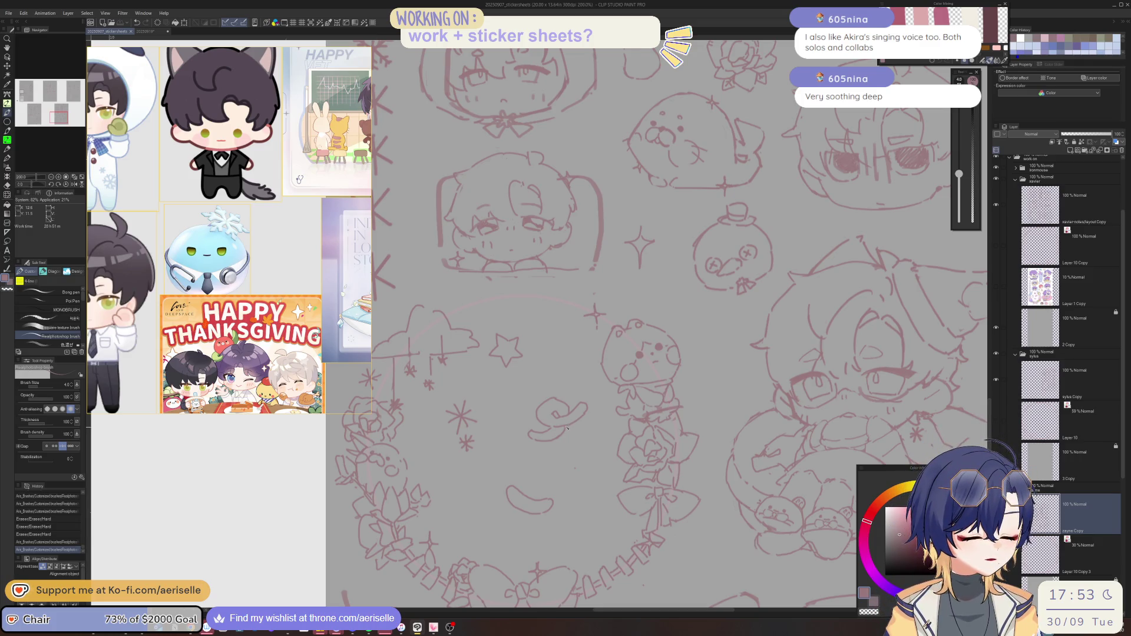
# Add a faint stroke and small marks on the wreath's right side, repositioning the view
pyautogui.press('e')
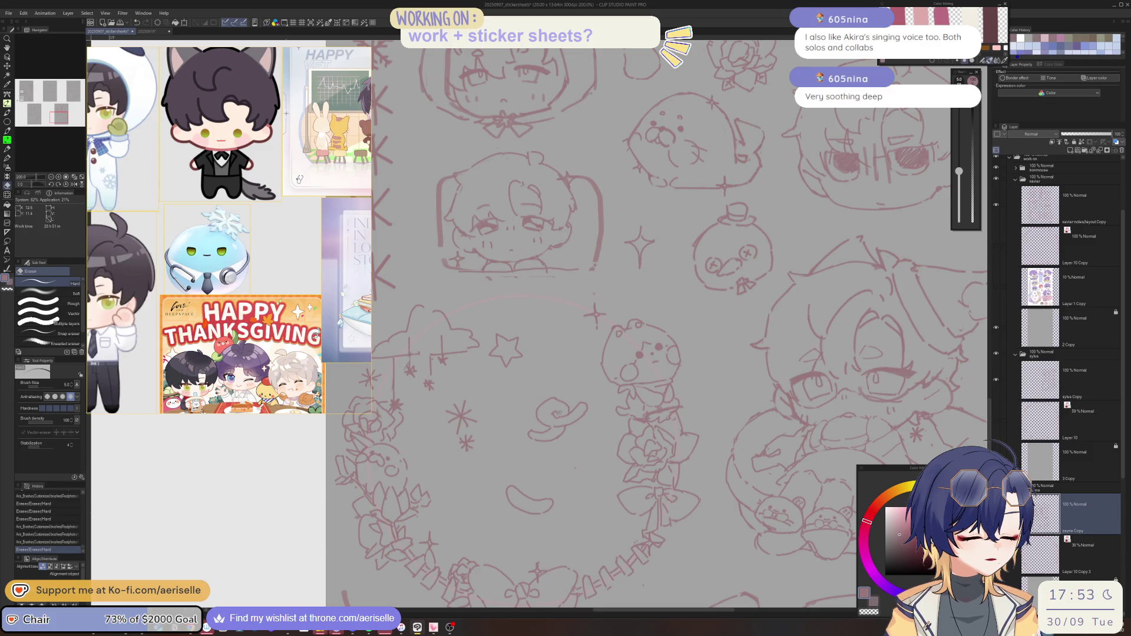
pyautogui.press('b')
pyautogui.scroll(-4, 610, 395)
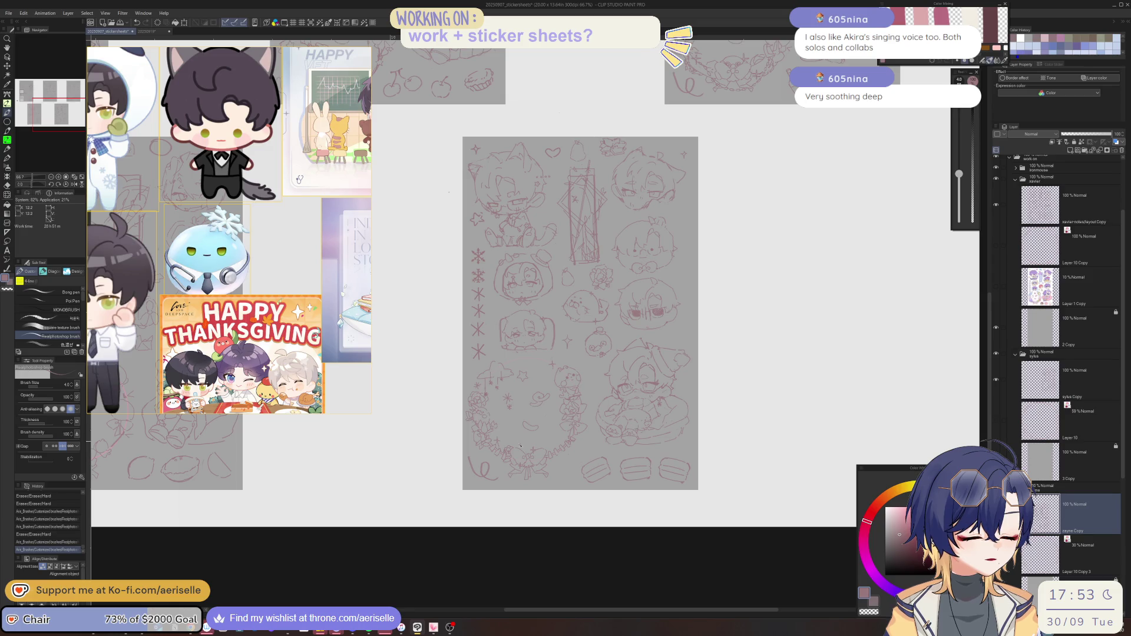
pyautogui.scroll(4, 520, 446)
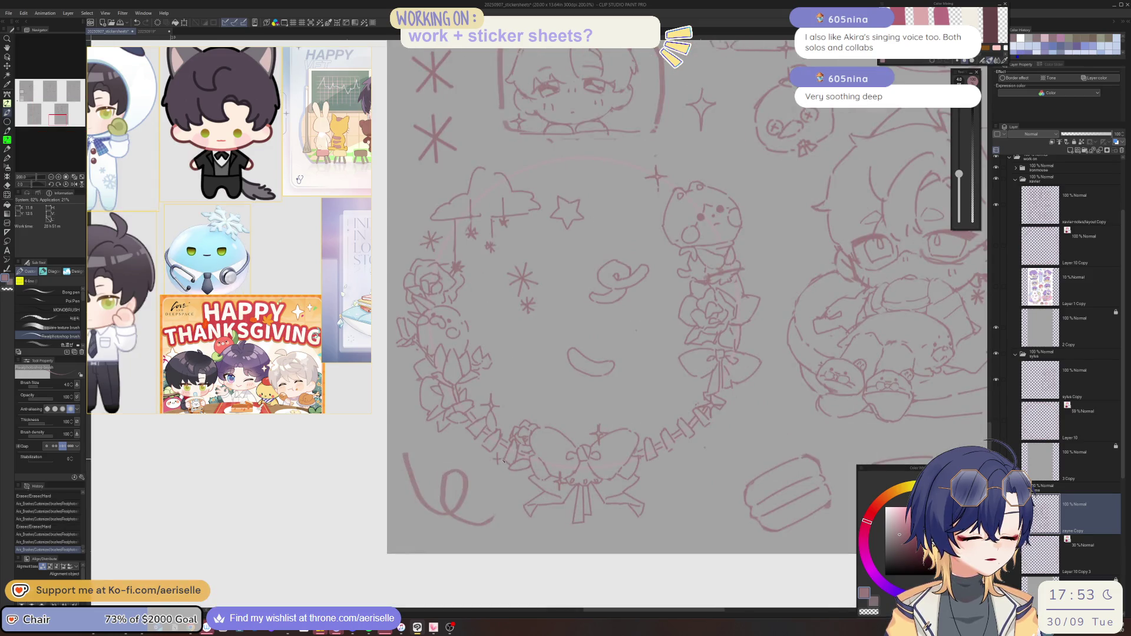
pyautogui.moveTo(499, 460); pyautogui.dragTo(654, 428)
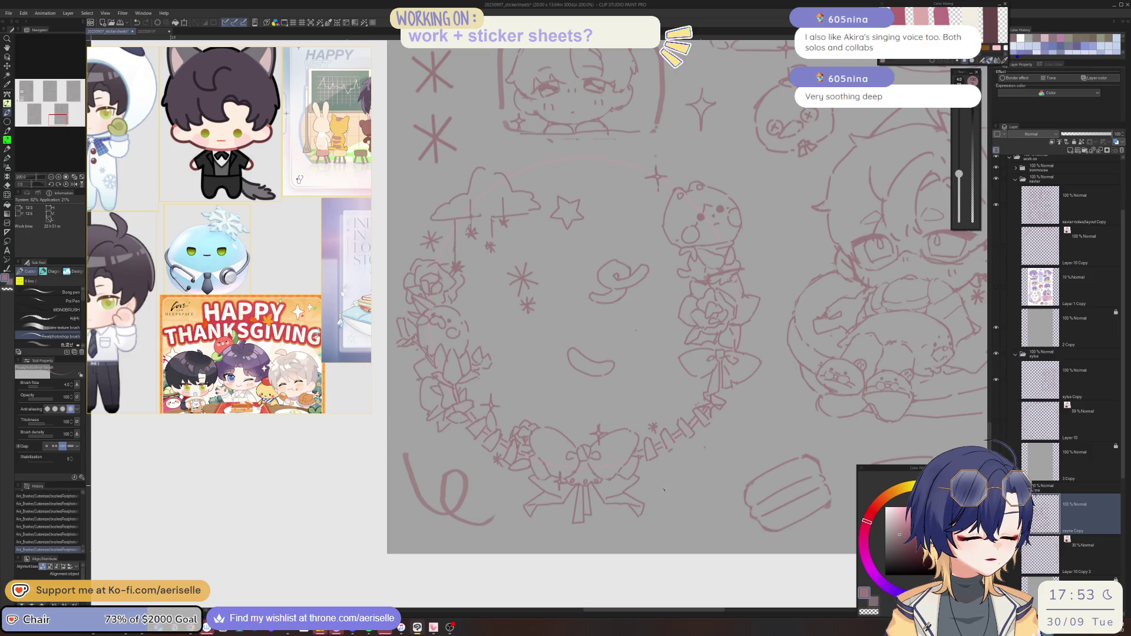
pyautogui.moveTo(642, 502); pyautogui.dragTo(661, 581)
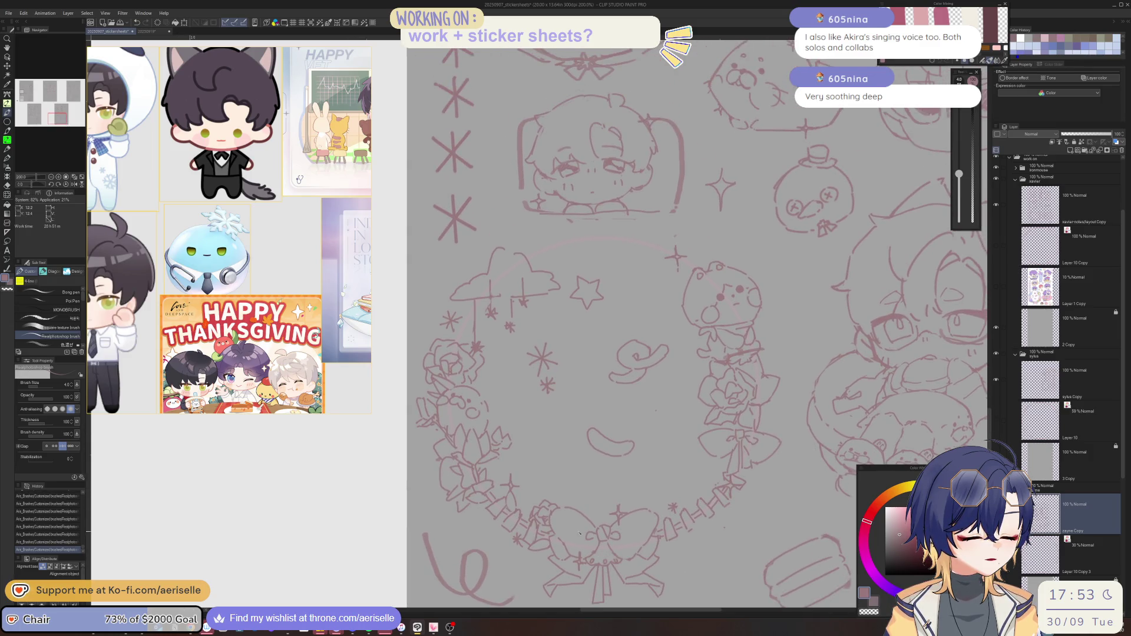
pyautogui.click(490, 465)
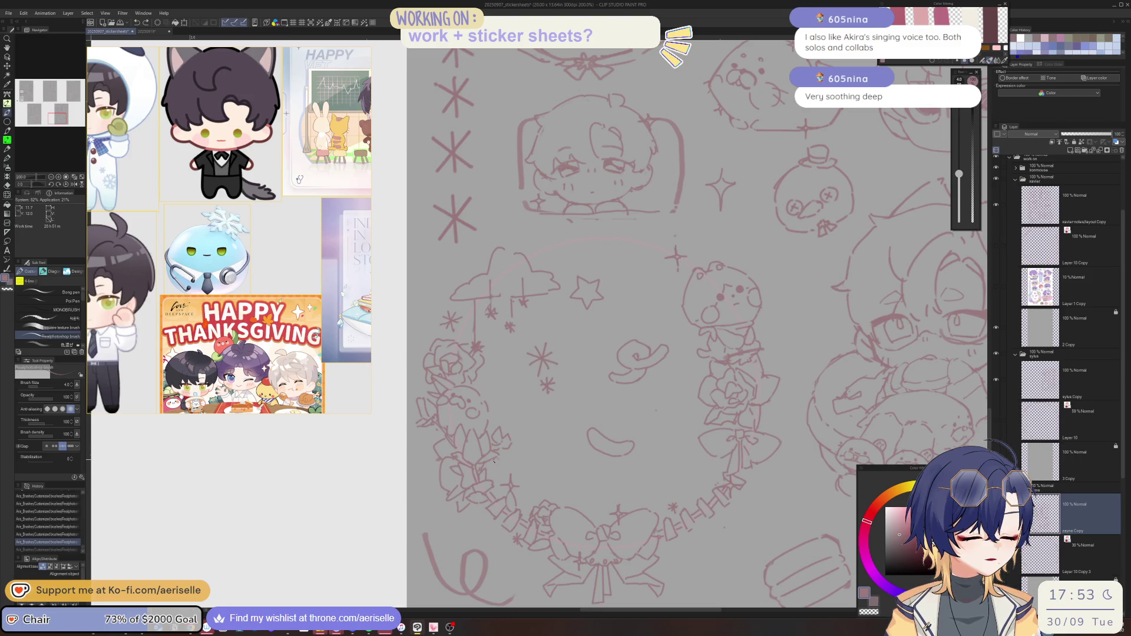
pyautogui.click(768, 425)
pyautogui.moveTo(768, 425); pyautogui.dragTo(627, 467)
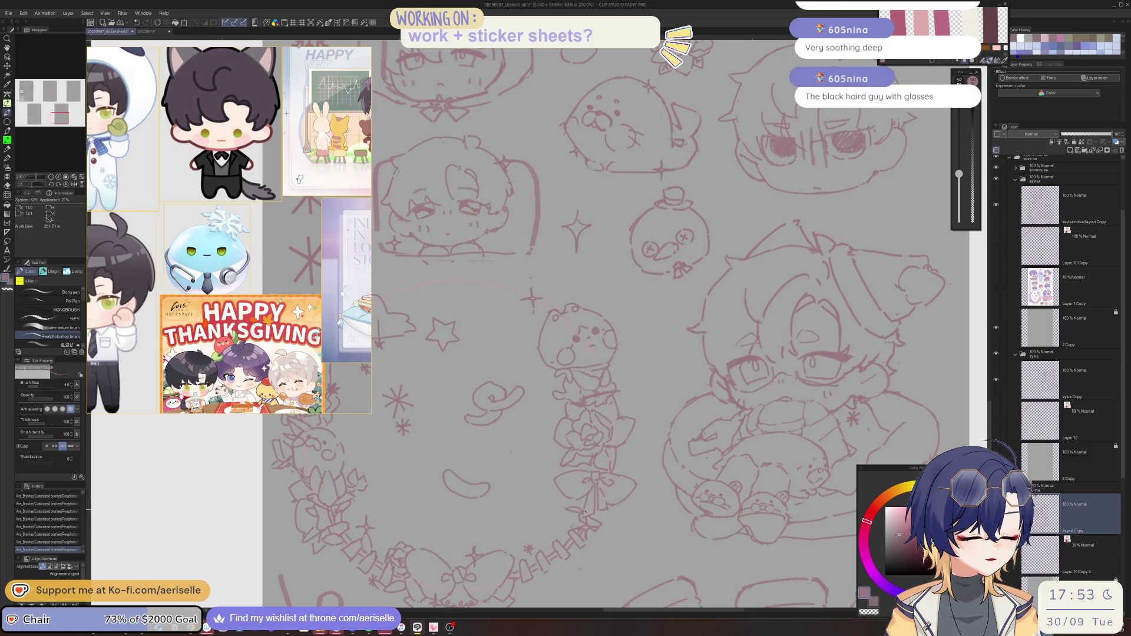
# Erase stray wreath lines and draw a small stroke, rotating the canvas then resetting it upright
pyautogui.press('e')
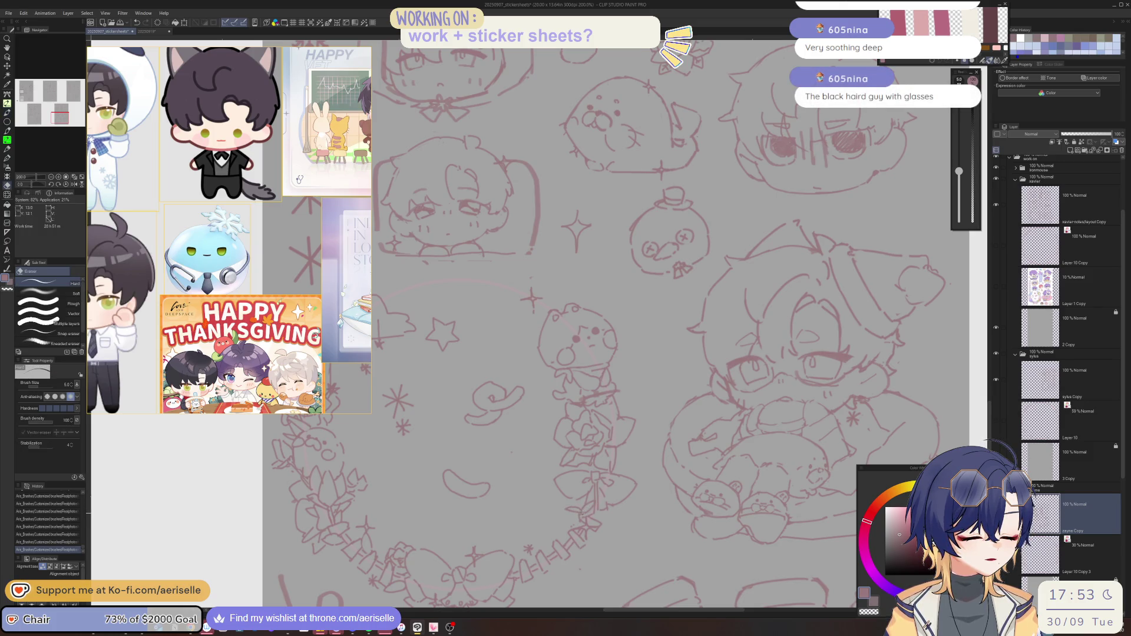
pyautogui.click(599, 495)
pyautogui.press('p')
pyautogui.click(599, 498)
pyautogui.click(599, 500)
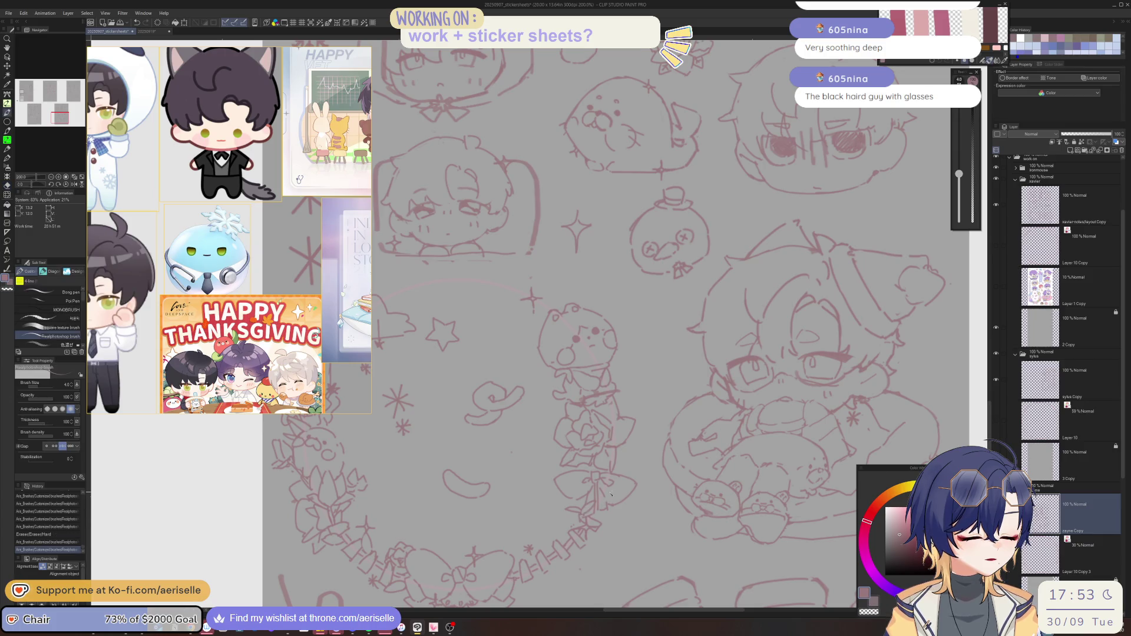
pyautogui.moveTo(585, 516); pyautogui.dragTo(591, 523)
pyautogui.press('e')
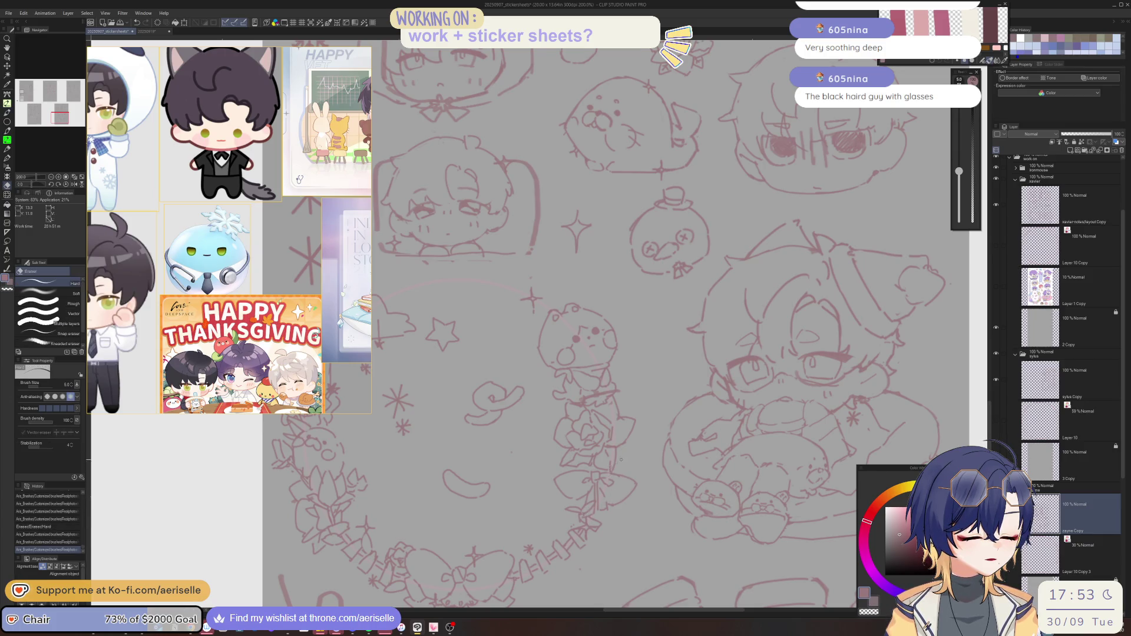
pyautogui.moveTo(625, 481)
pyautogui.mouseDown()
pyautogui.moveTo(704, 380)
pyautogui.moveTo(685, 398)
pyautogui.mouseUp()
pyautogui.press('p')
pyautogui.hotkey('ctrl', 'z')
pyautogui.hotkey('ctrl', 'y')
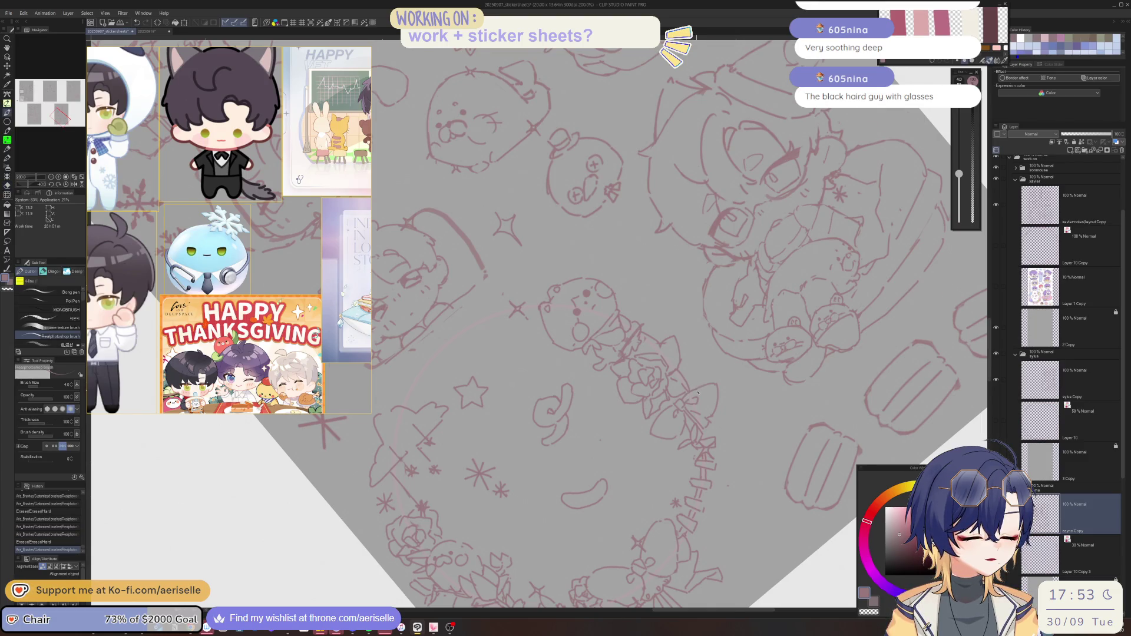
pyautogui.press('@')
# Enlarge the eraser to size 12 and erase small marks around the wreath's upper left
pyautogui.press('e')
pyautogui.moveTo(959, 167); pyautogui.dragTo(959, 159)
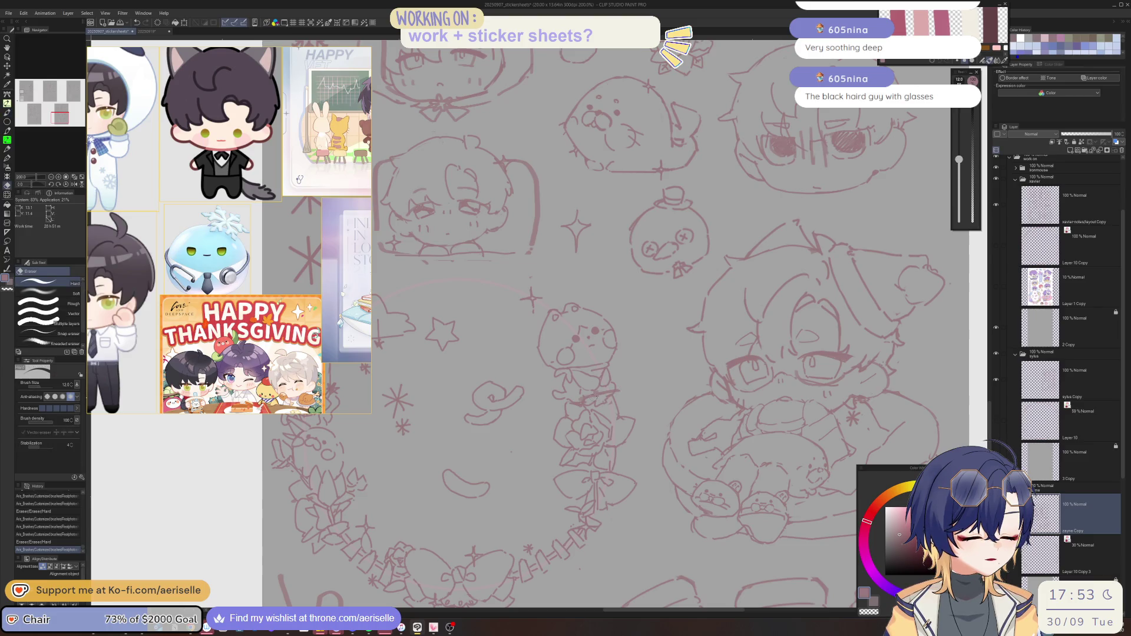
pyautogui.moveTo(592, 393)
pyautogui.mouseDown()
pyautogui.moveTo(613, 392)
pyautogui.moveTo(596, 405)
pyautogui.moveTo(614, 399)
pyautogui.moveTo(591, 406)
pyautogui.mouseUp()
pyautogui.press('p')
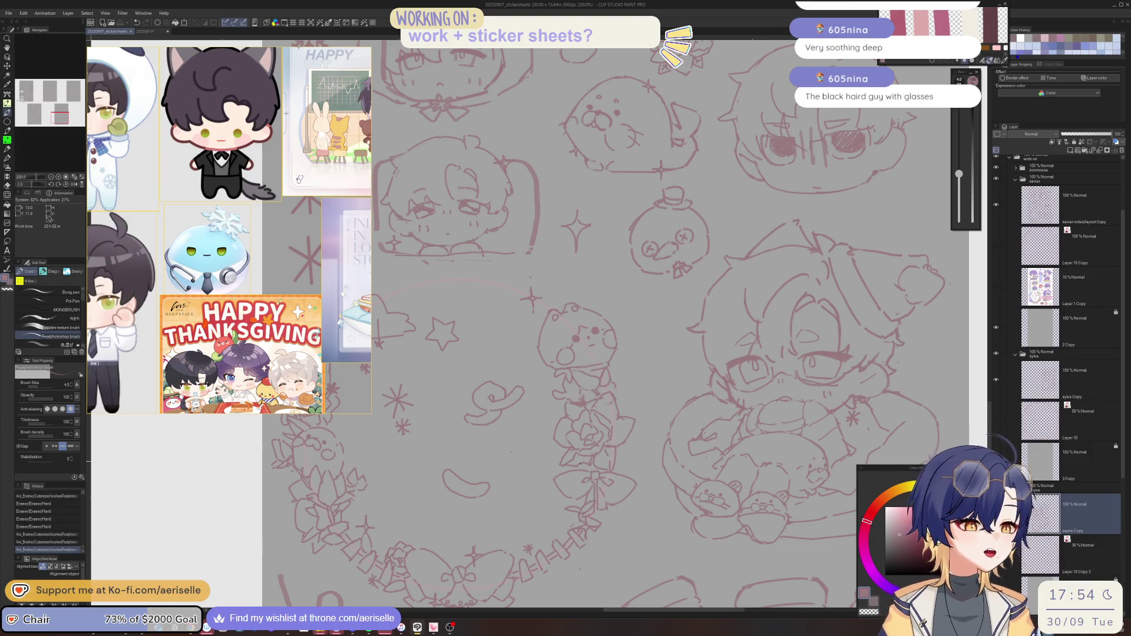
pyautogui.moveTo(612, 386); pyautogui.dragTo(502, 405)
pyautogui.hotkey('ctrl', 'z')
pyautogui.hotkey('ctrl', 'y')
# Erase a small mark and draw a tiny sparkle beside the star, rotating the view about 15 degrees
pyautogui.press('e')
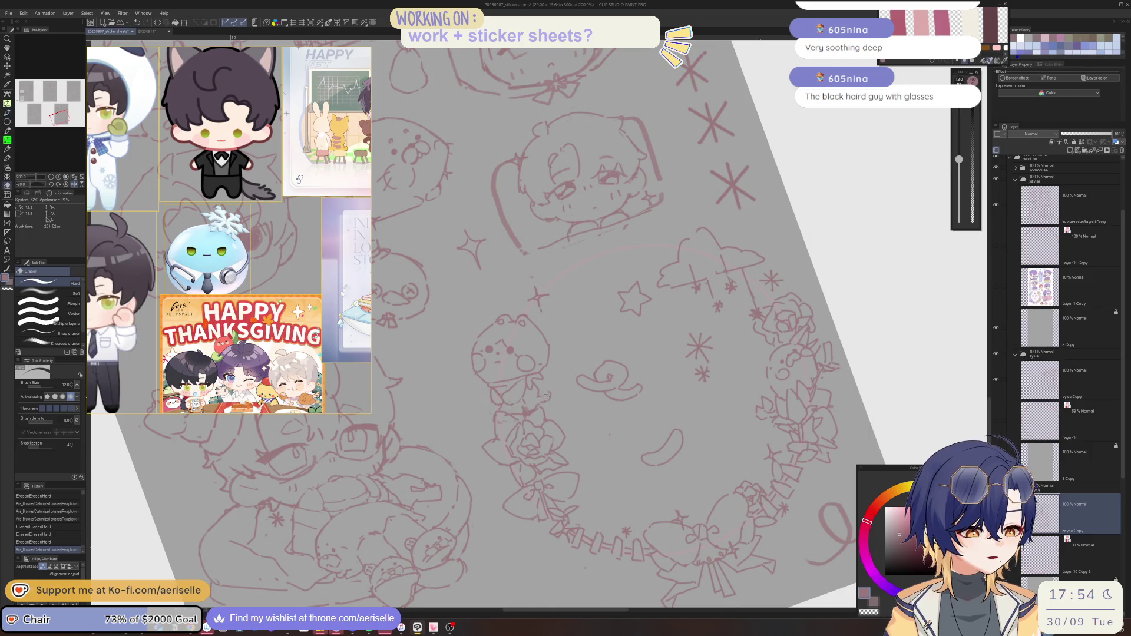
pyautogui.click(545, 396)
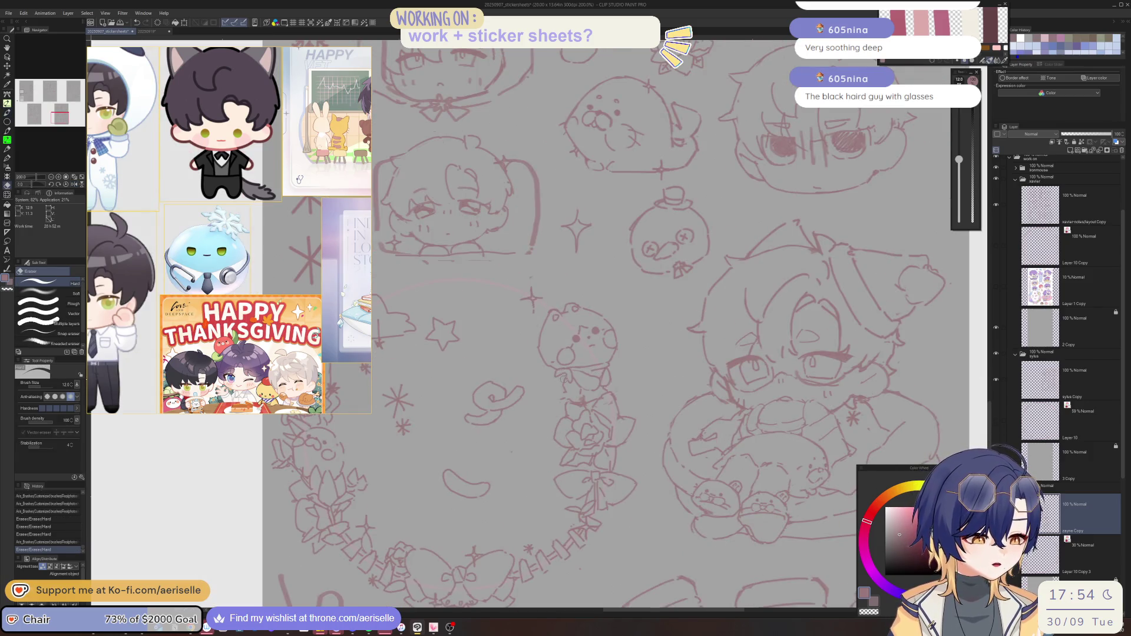
pyautogui.press('p')
pyautogui.moveTo(562, 388)
pyautogui.mouseDown()
pyautogui.moveTo(561, 412)
pyautogui.moveTo(561, 390)
pyautogui.moveTo(530, 389)
pyautogui.mouseUp()
pyautogui.press('e')
pyautogui.press('p')
pyautogui.press('-')
pyautogui.press('e')
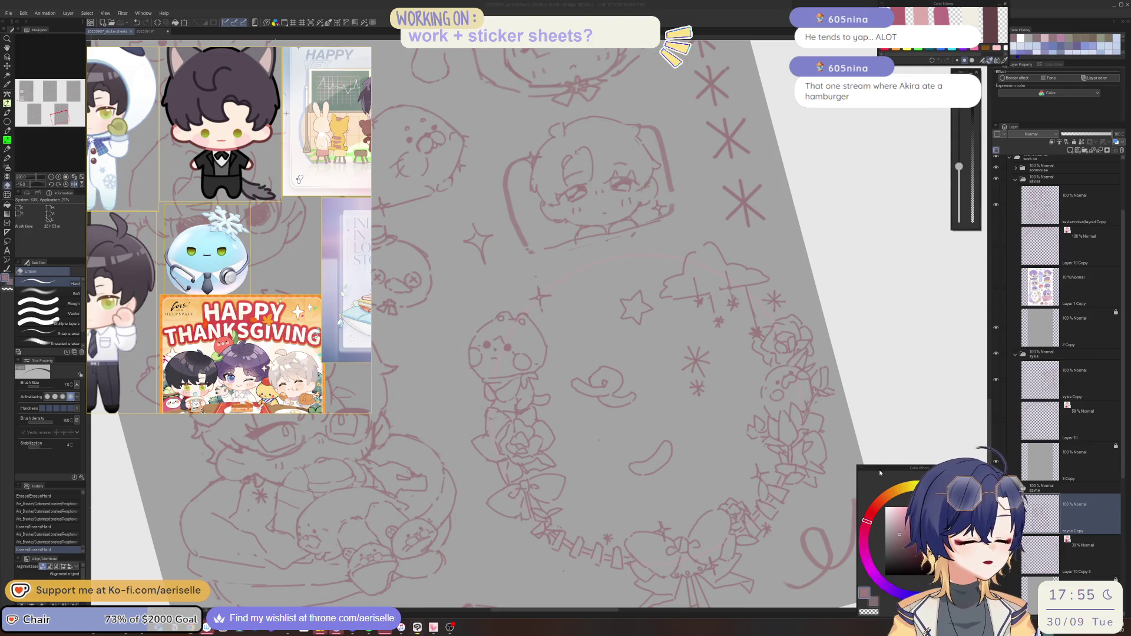
# Reset the canvas rotation, readjust the zoom, and tap tiny pen marks on the lower wreath
pyautogui.press('^')
pyautogui.scroll(-5, 566, 451)
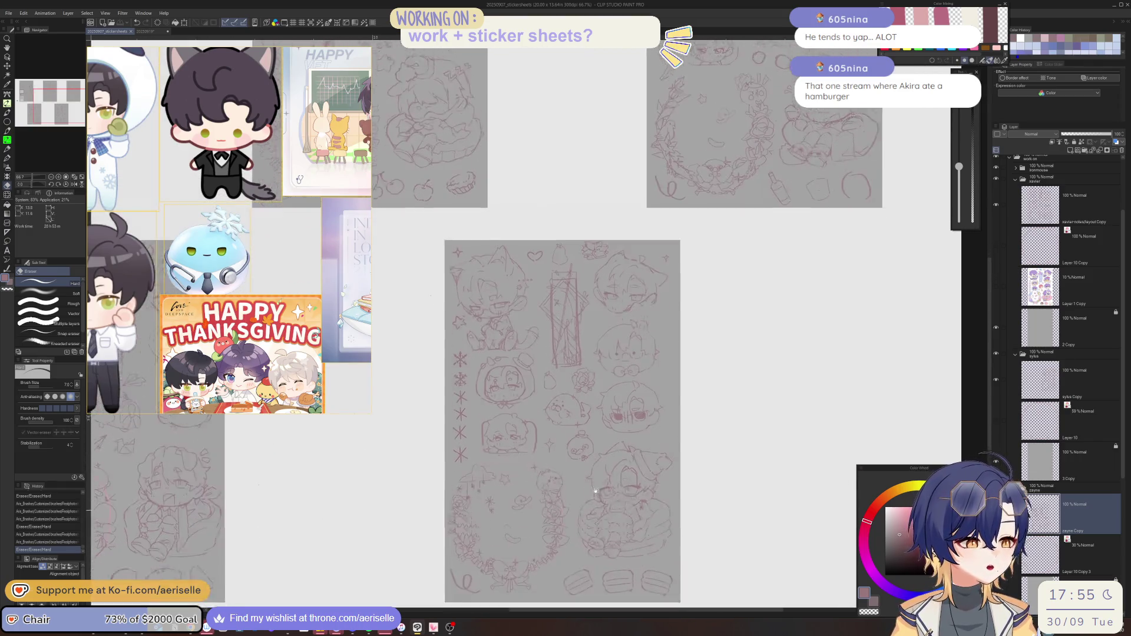
pyautogui.scroll(-3, 613, 503)
pyautogui.scroll(5, 503, 472)
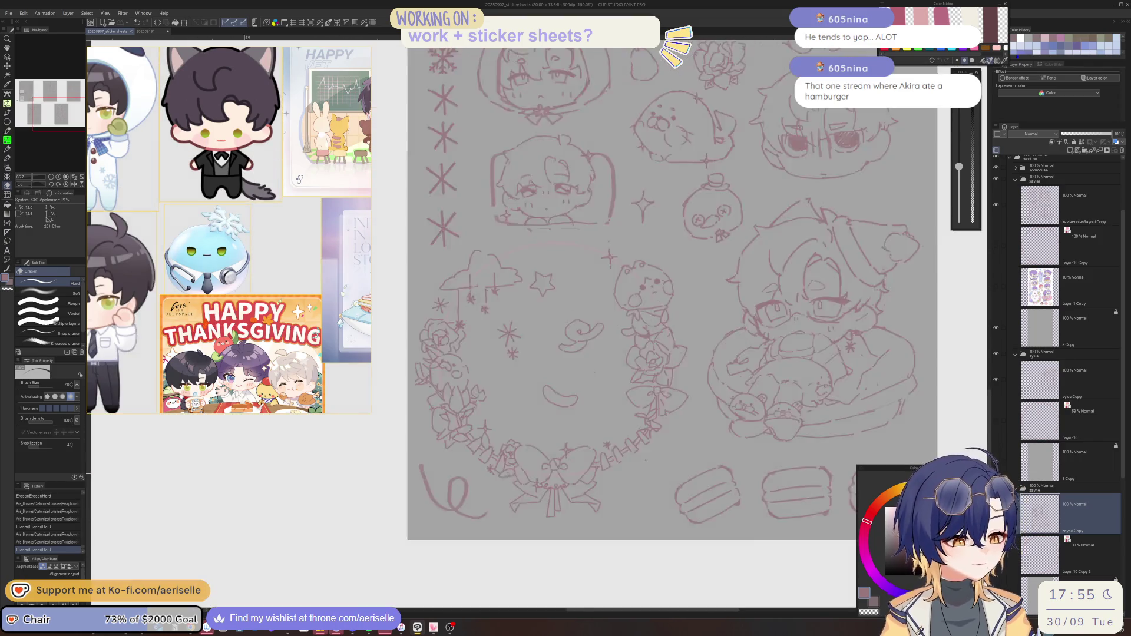
pyautogui.press('p')
pyautogui.click(512, 491)
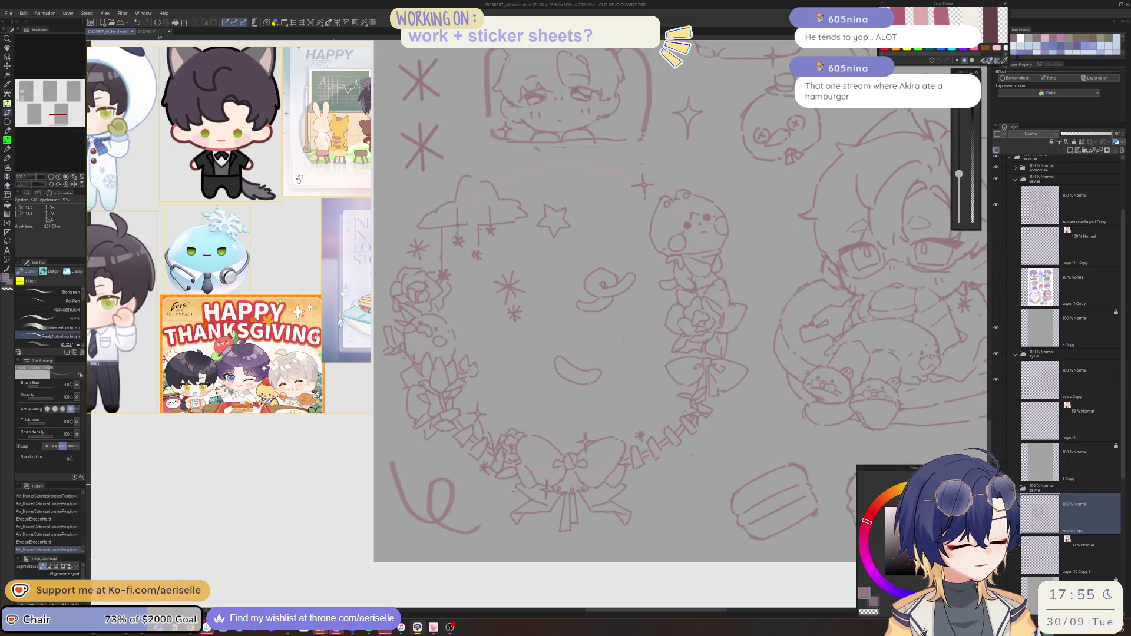
pyautogui.click(514, 497)
pyautogui.hotkey('ctrl', 'z')
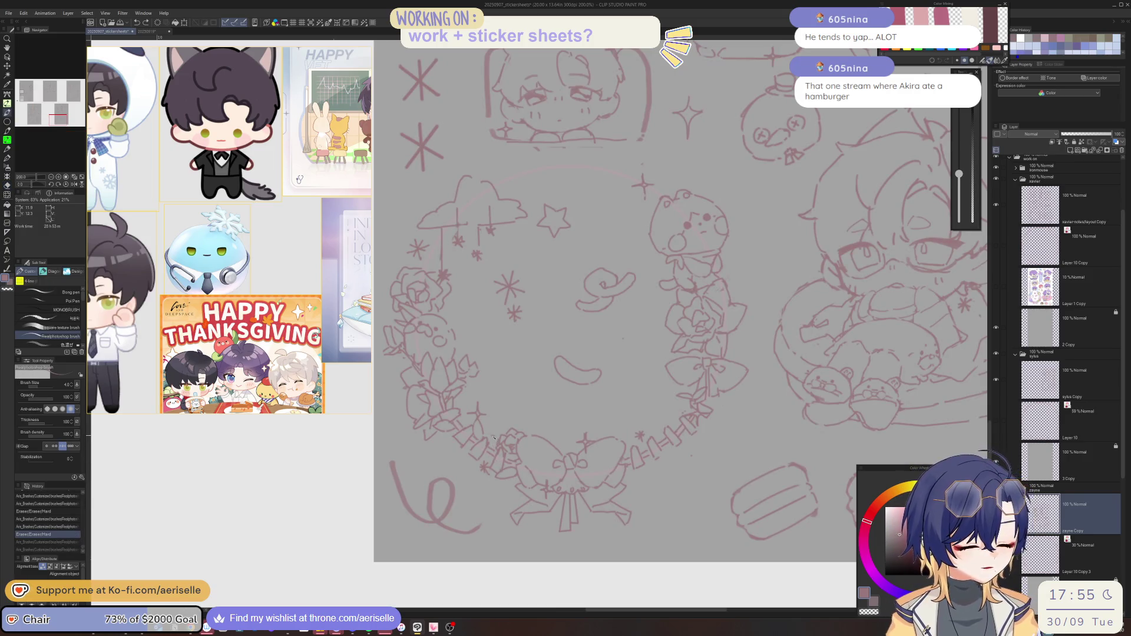
# Add more tiny marks and short strokes as dashed ticks along the lower rim, undoing misplaced ones
pyautogui.click(519, 484)
pyautogui.click(512, 482)
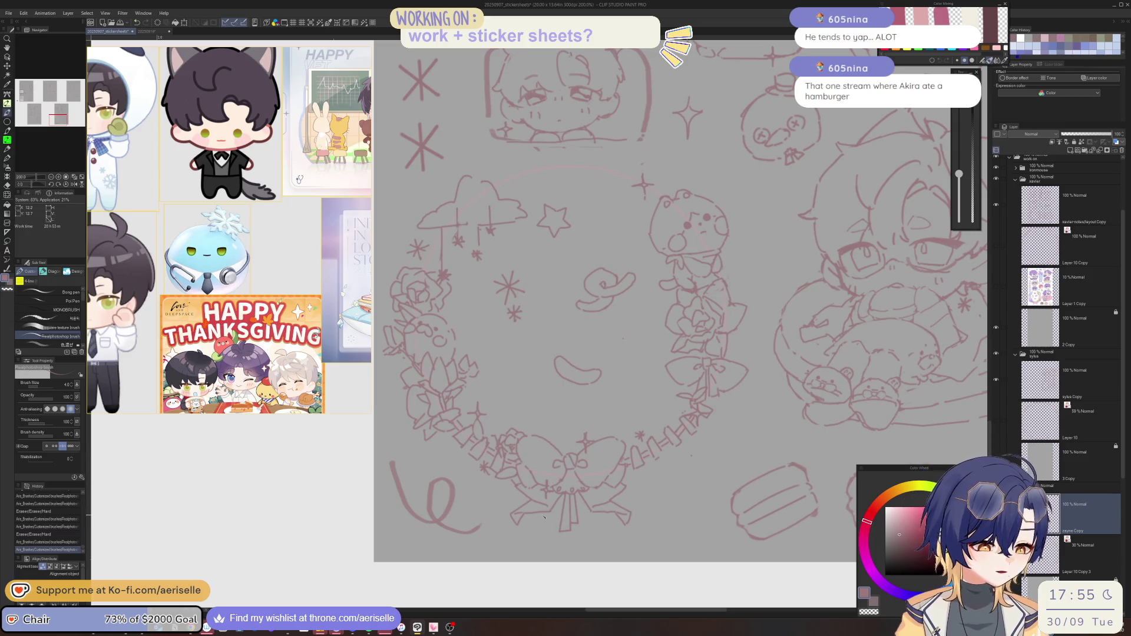
pyautogui.click(537, 498)
pyautogui.hotkey('ctrl', 'z')
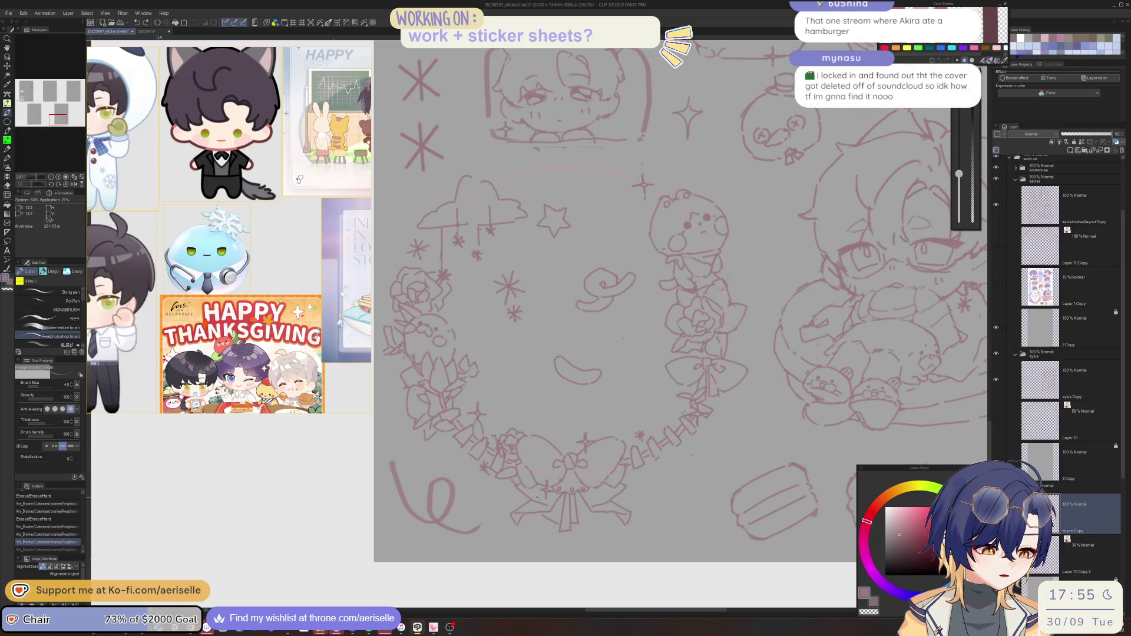
pyautogui.hotkey('ctrl', 'z')
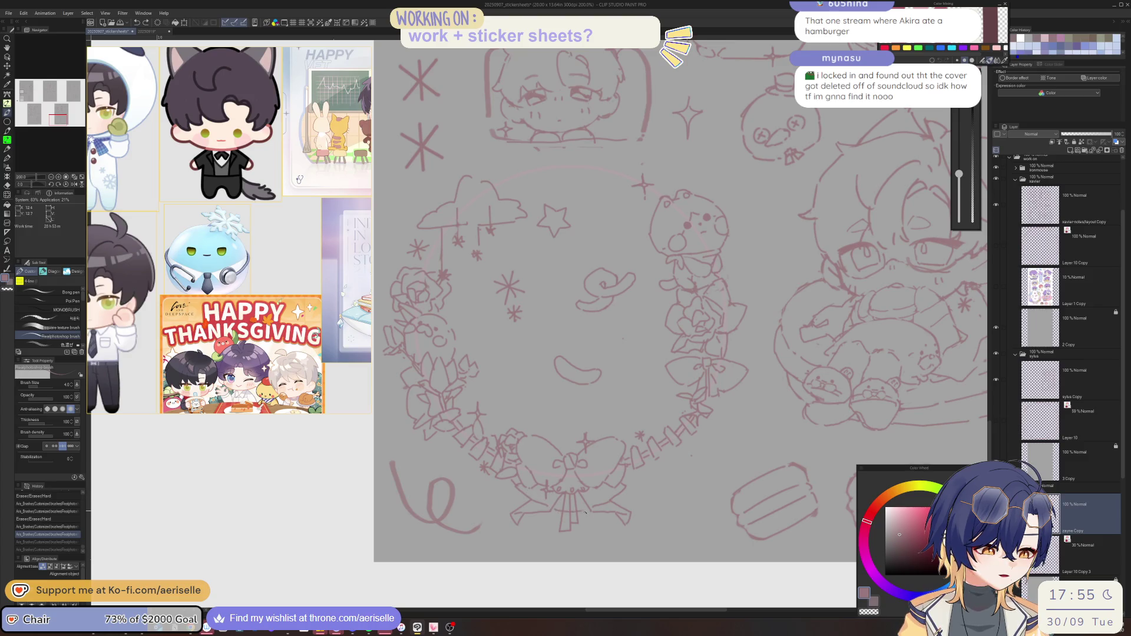
pyautogui.click(636, 482)
pyautogui.moveTo(637, 478); pyautogui.dragTo(646, 461)
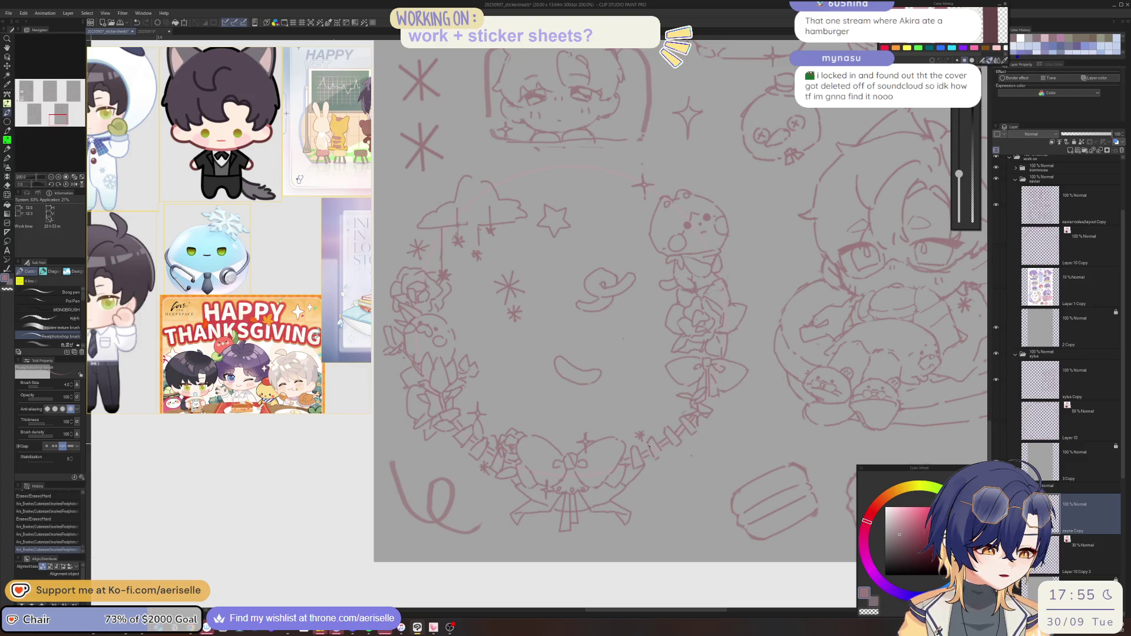
pyautogui.hotkey('ctrl', 'z')
pyautogui.click(646, 447)
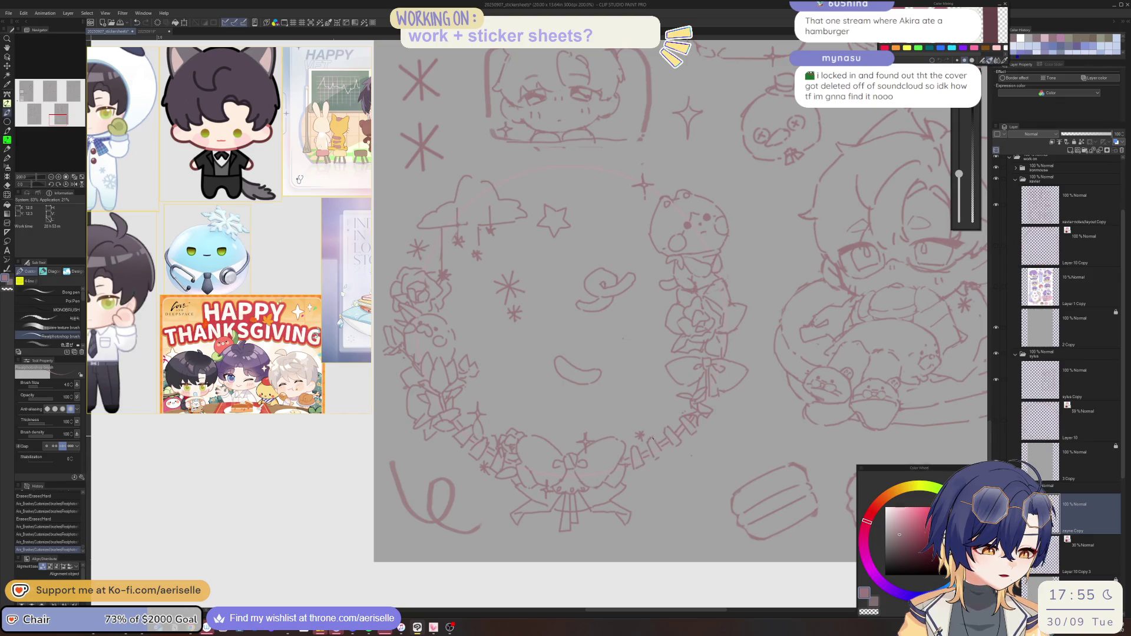
pyautogui.moveTo(647, 436); pyautogui.dragTo(642, 452)
# Save the sticker-sheet document with Ctrl+S
pyautogui.hotkey('ctrl', 's')
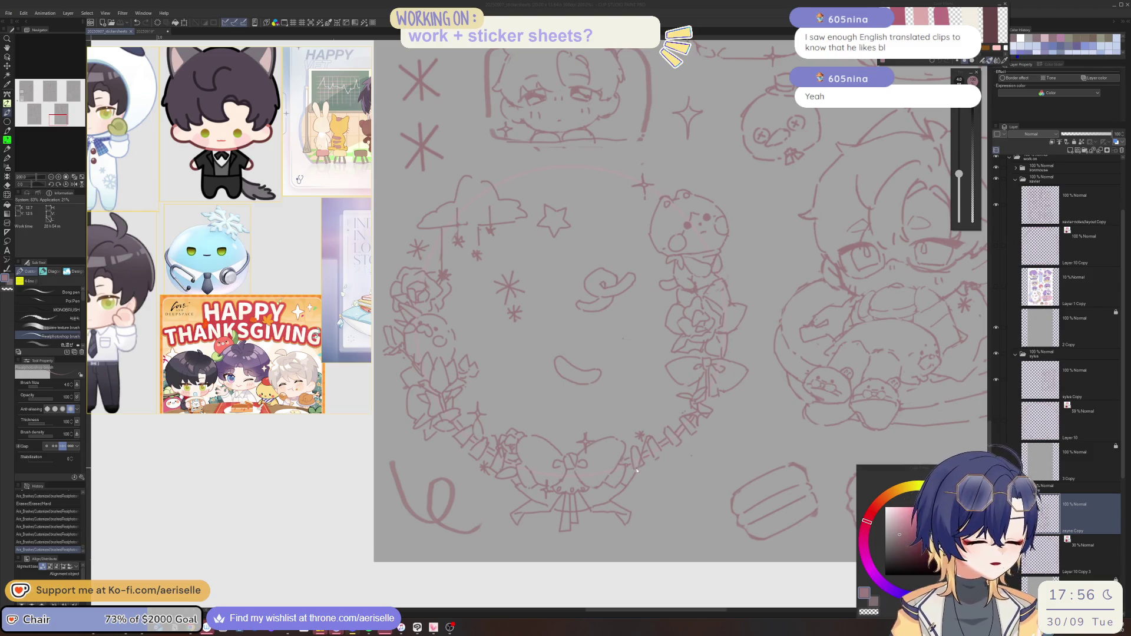
# Add a small mark and erase a stroke on the wreath's lower-right band
pyautogui.click(562, 514)
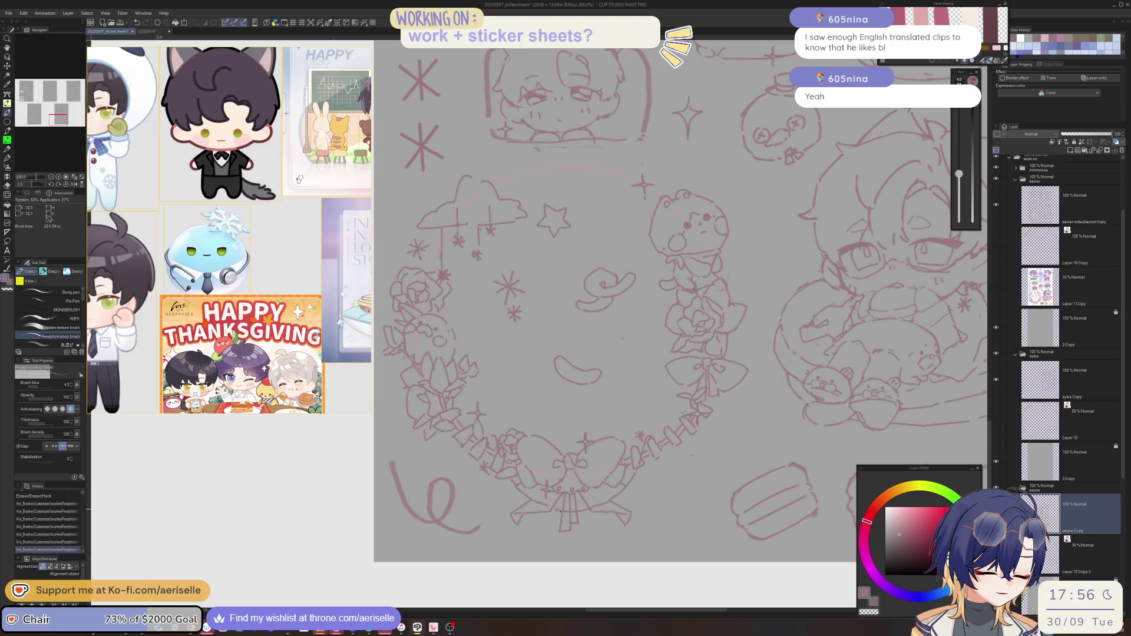
pyautogui.press('e')
pyautogui.press('p')
pyautogui.moveTo(556, 510); pyautogui.dragTo(567, 512)
pyautogui.press('e')
pyautogui.press('p')
pyautogui.press('e')
# Draw a short stroke on the band, undo it, and redraw small marks beside the bow
pyautogui.scroll(-3, 647, 481)
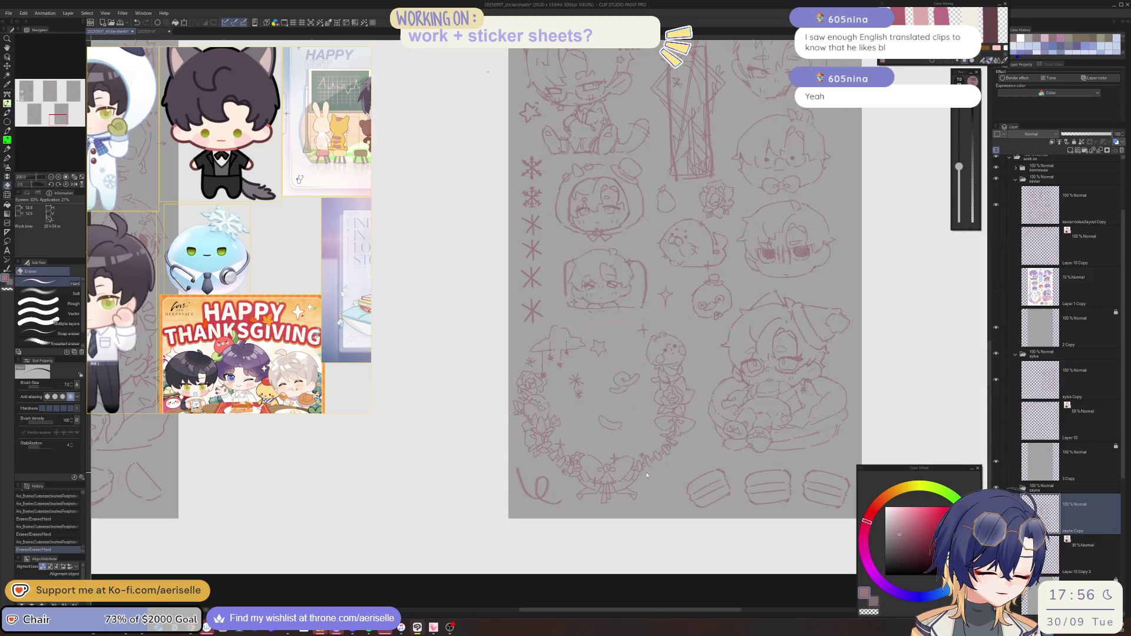
pyautogui.scroll(3, 648, 482)
pyautogui.press('p')
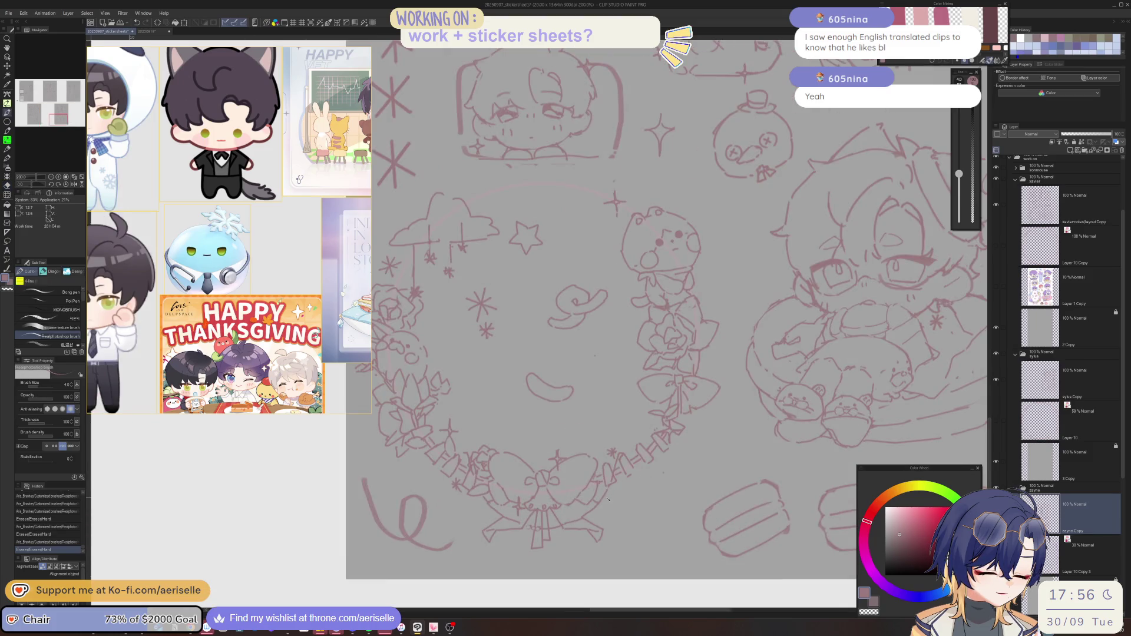
pyautogui.moveTo(605, 502); pyautogui.dragTo(606, 508)
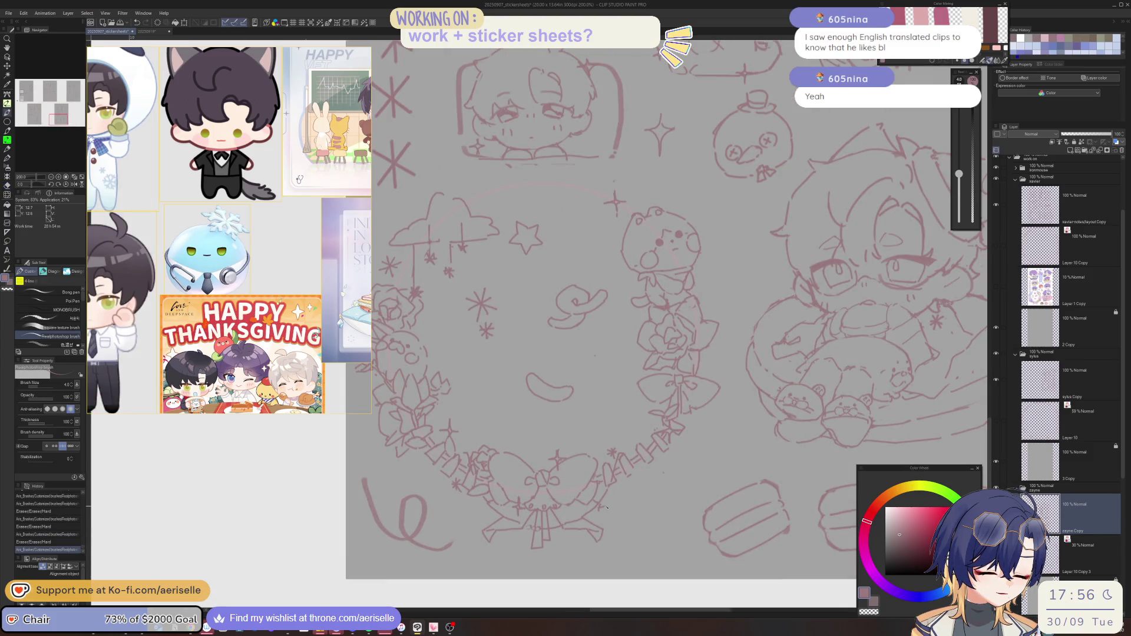
pyautogui.hotkey('ctrl', 'z')
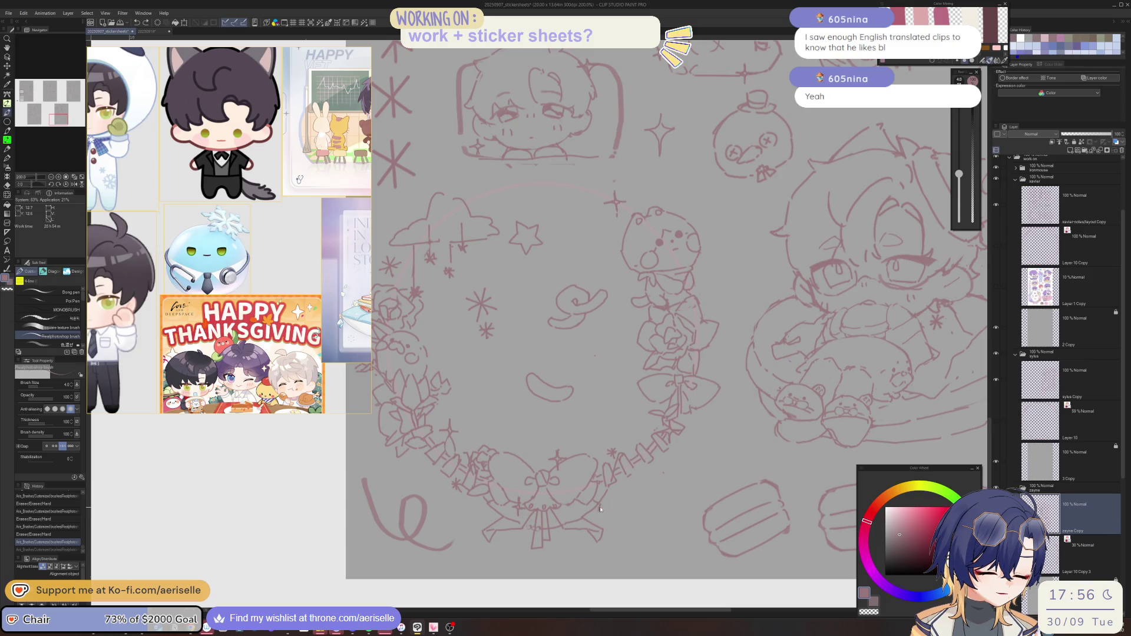
pyautogui.moveTo(602, 507); pyautogui.dragTo(605, 498)
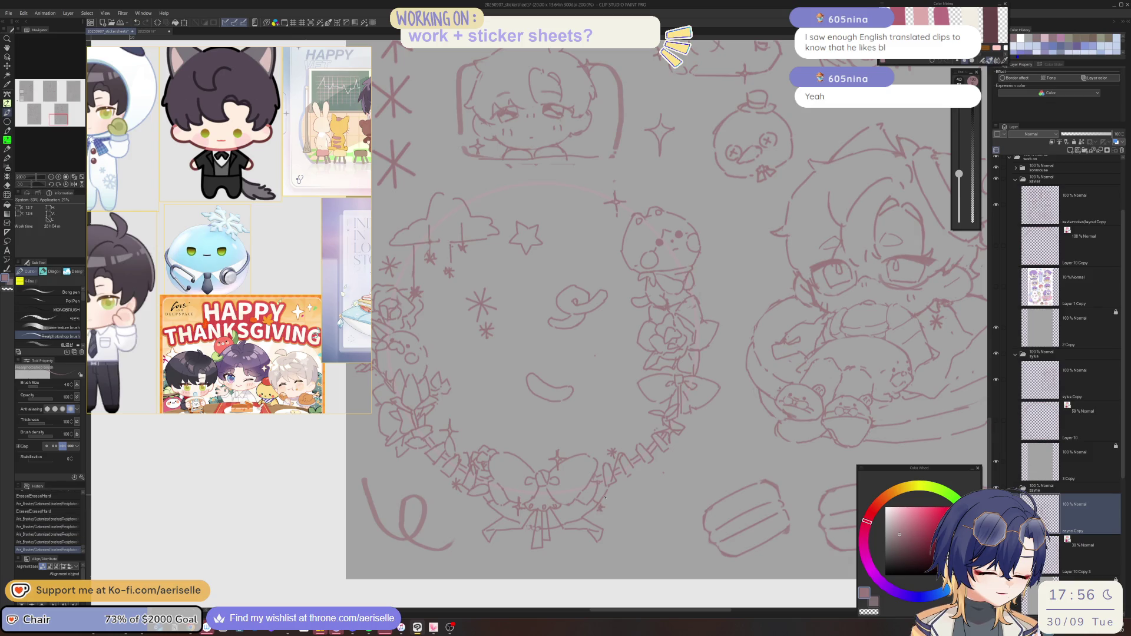